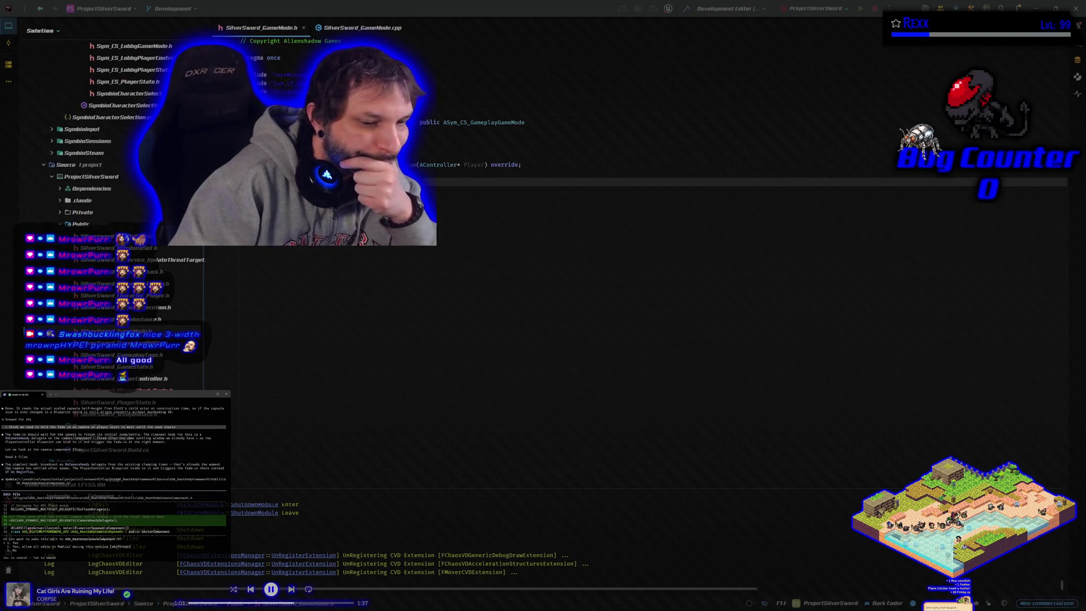
Approve all three proposed code edits, adding the ChoosePlayerStart_Implementation override to ASilverSword_GameMode.
key(Return)
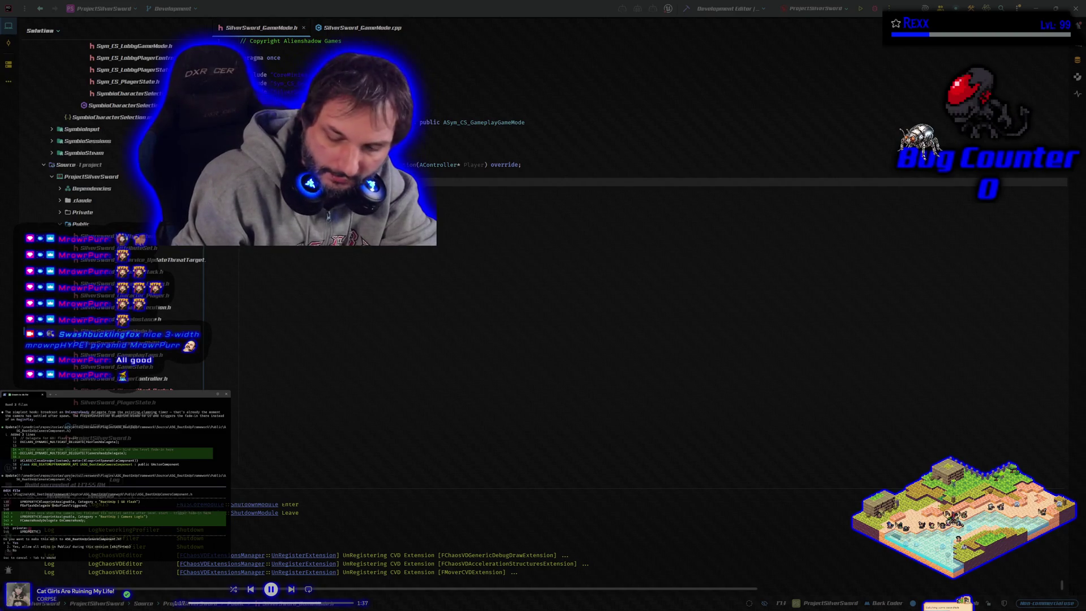
key(Return)
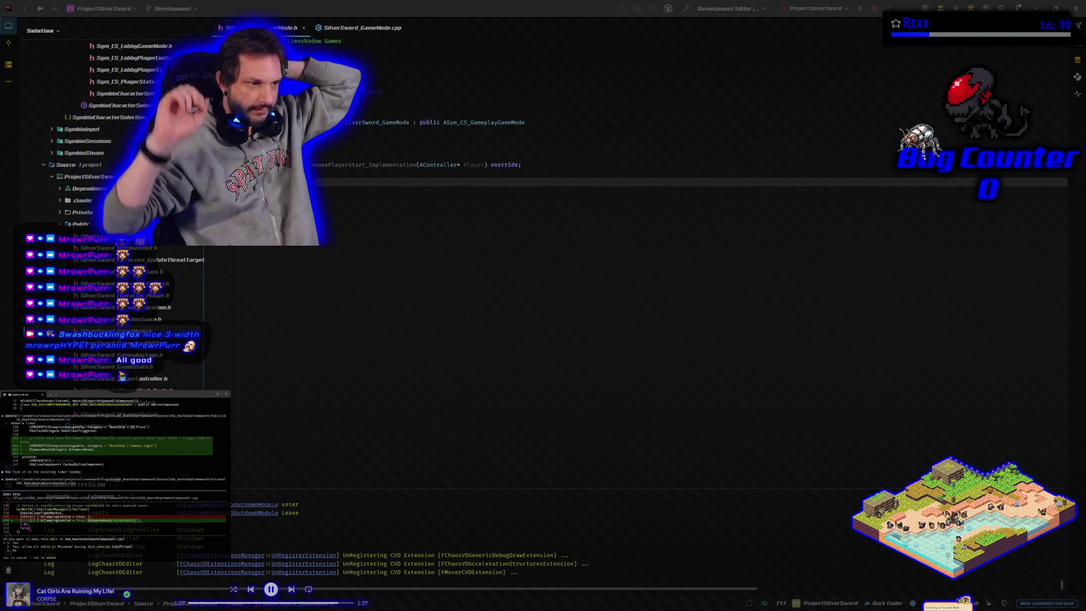
key(Return)
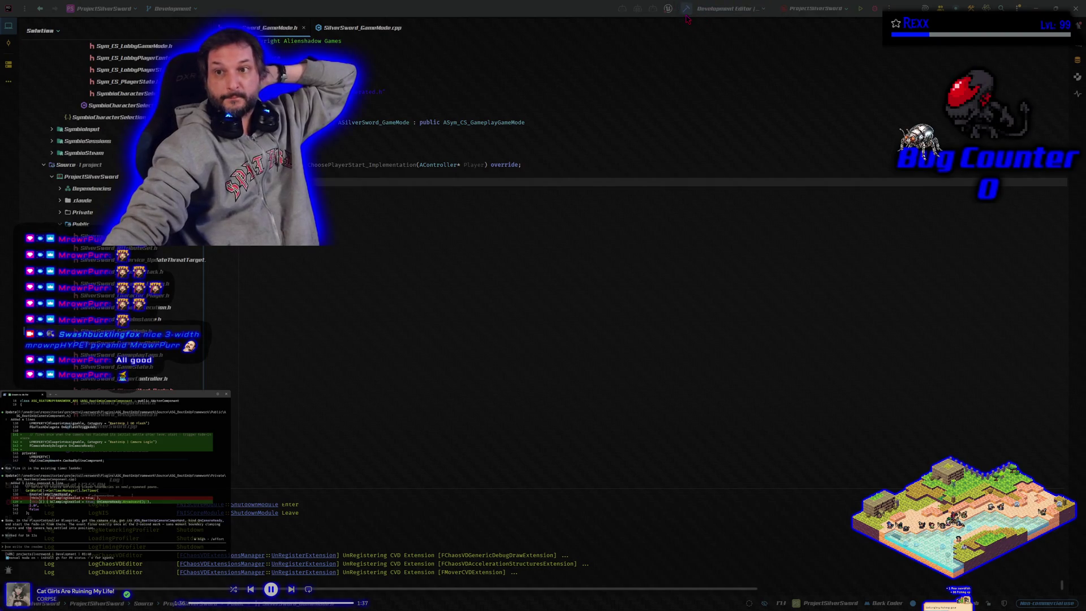
Build the project in Rider and, once it succeeds, start it in the Unreal Editor.
click(686, 8)
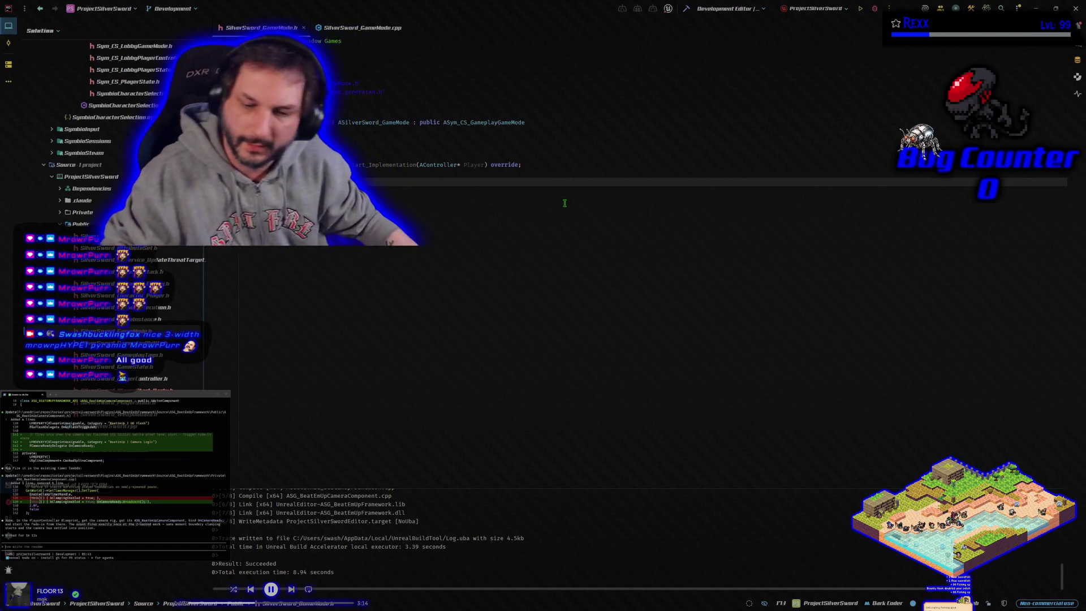
click(875, 9)
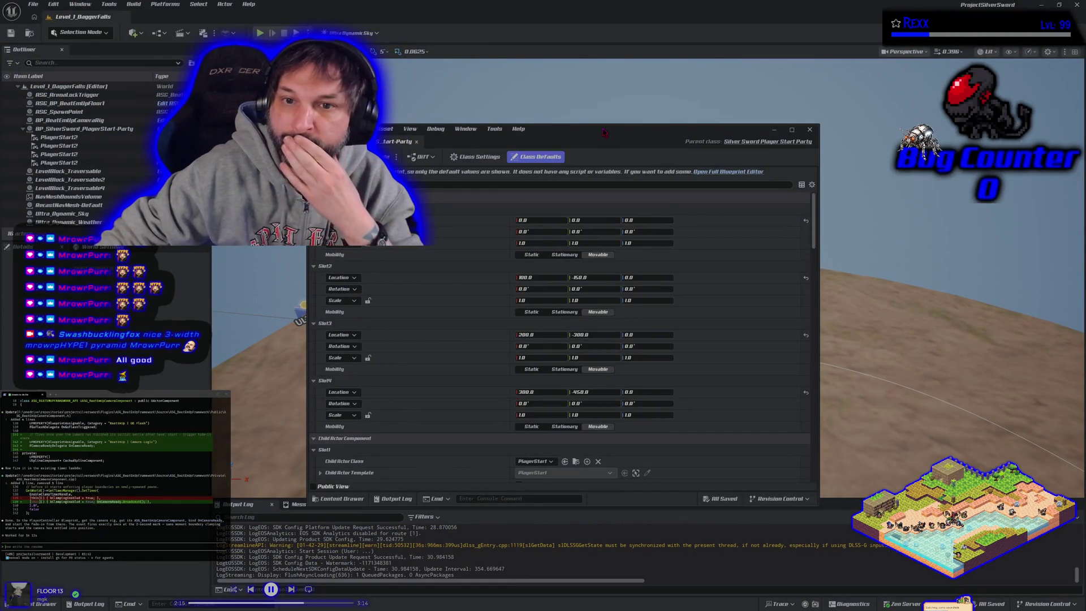
Dock the BP_SilverSword_PlayerStart-Party blueprint, return to Level_1_DaggerFalls, and open the Content Drawer.
scroll(600, 286, down, 1)
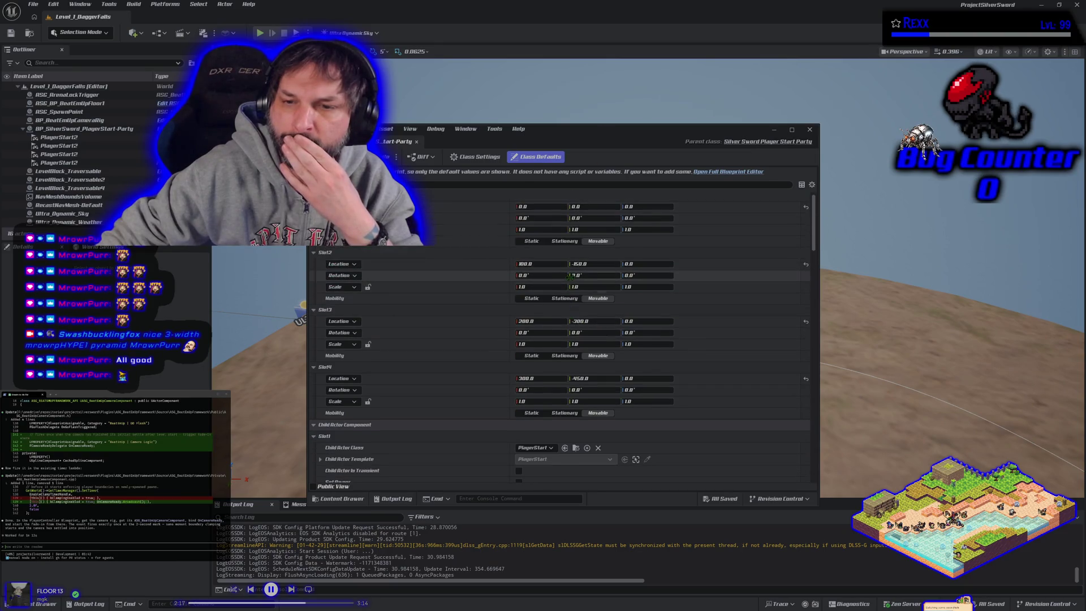
drag(396, 142, 170, 17)
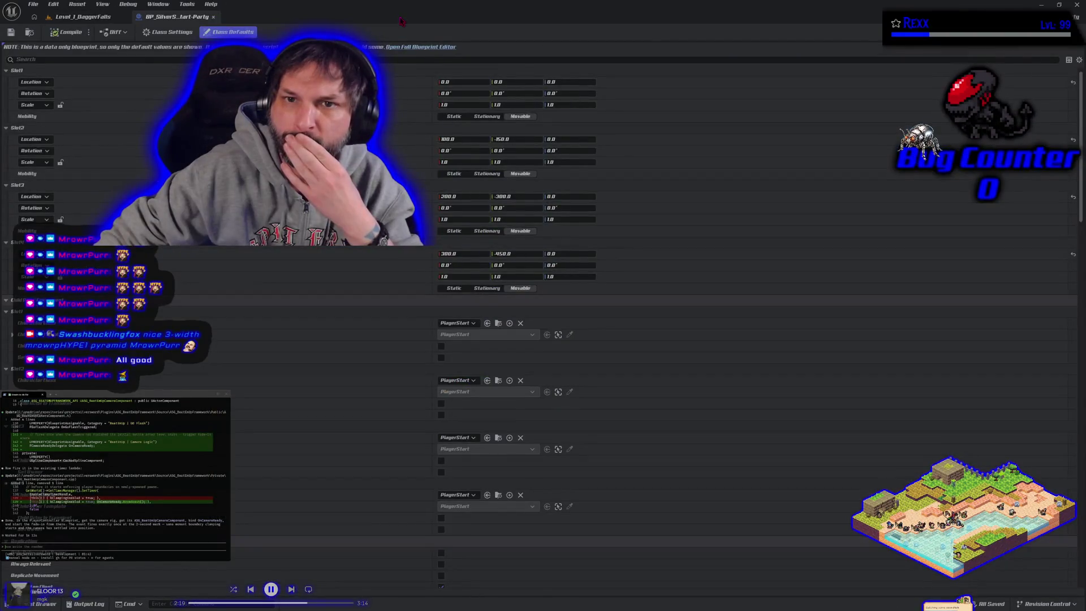
click(75, 23)
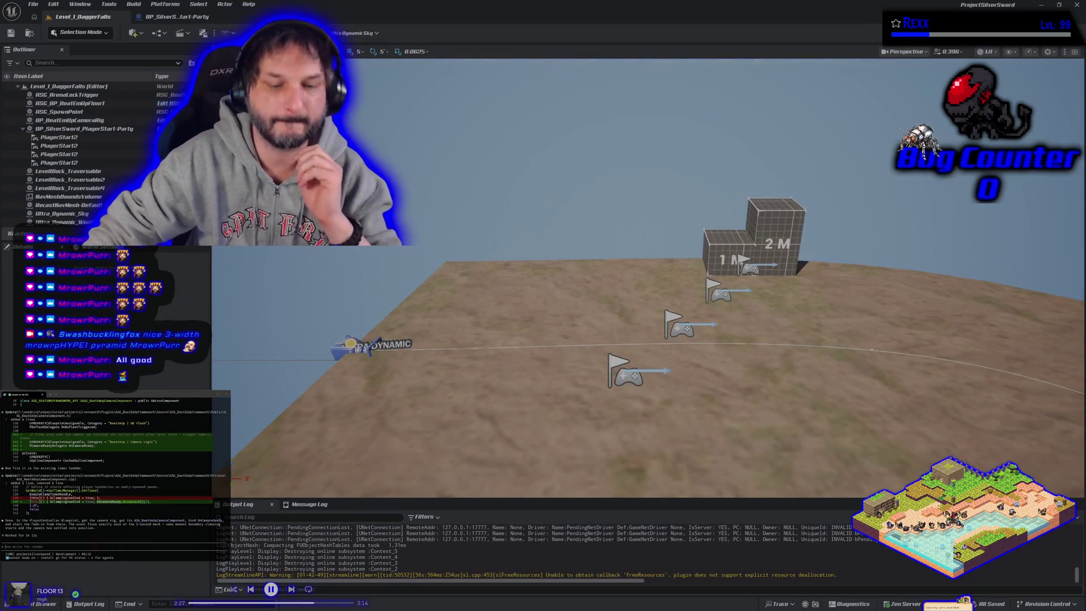
key(ctrl+space)
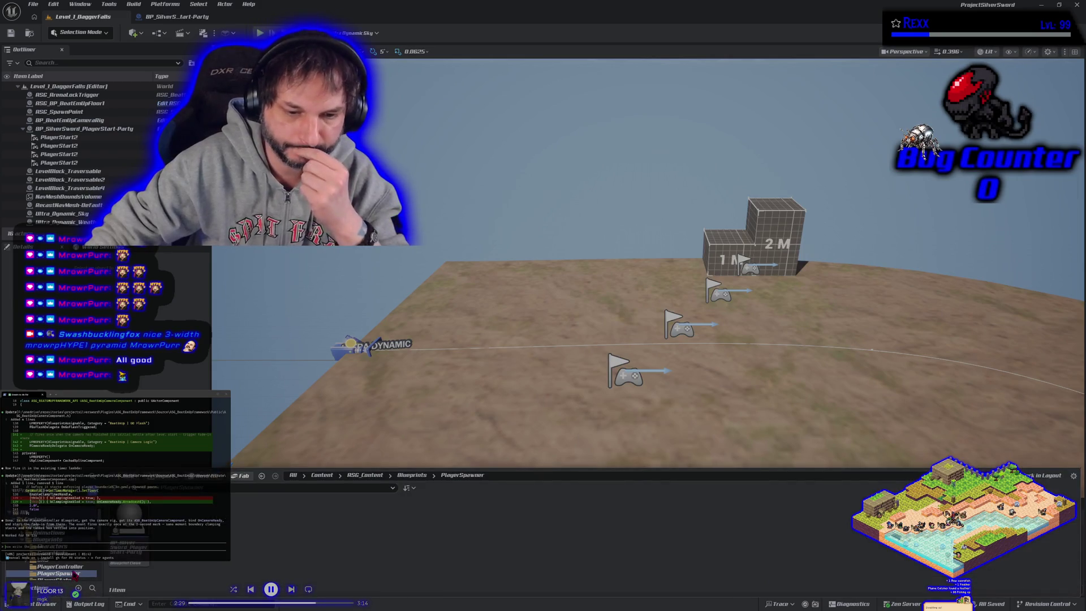
Open the PC_SilverSword_BeatEmUp controller blueprint and rename it to PC_SilverSword.
click(59, 566)
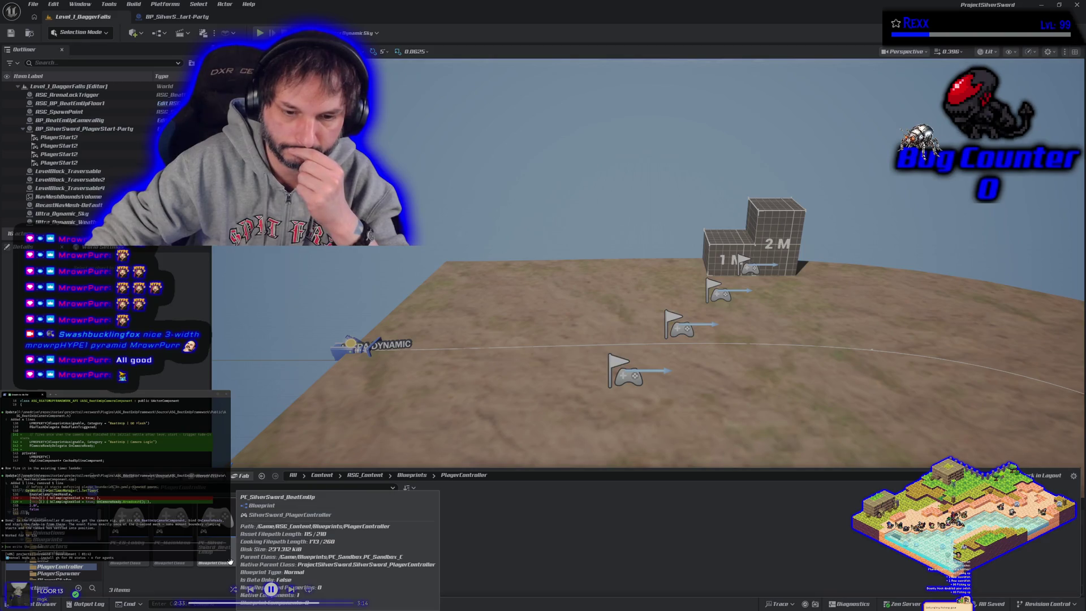
double_click(230, 561)
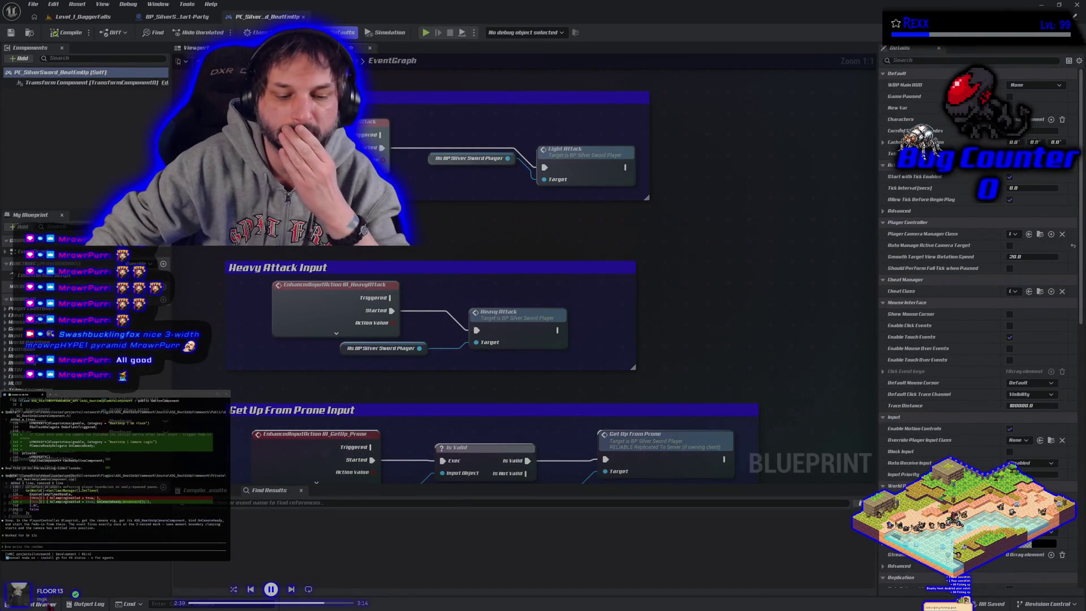
click(49, 605)
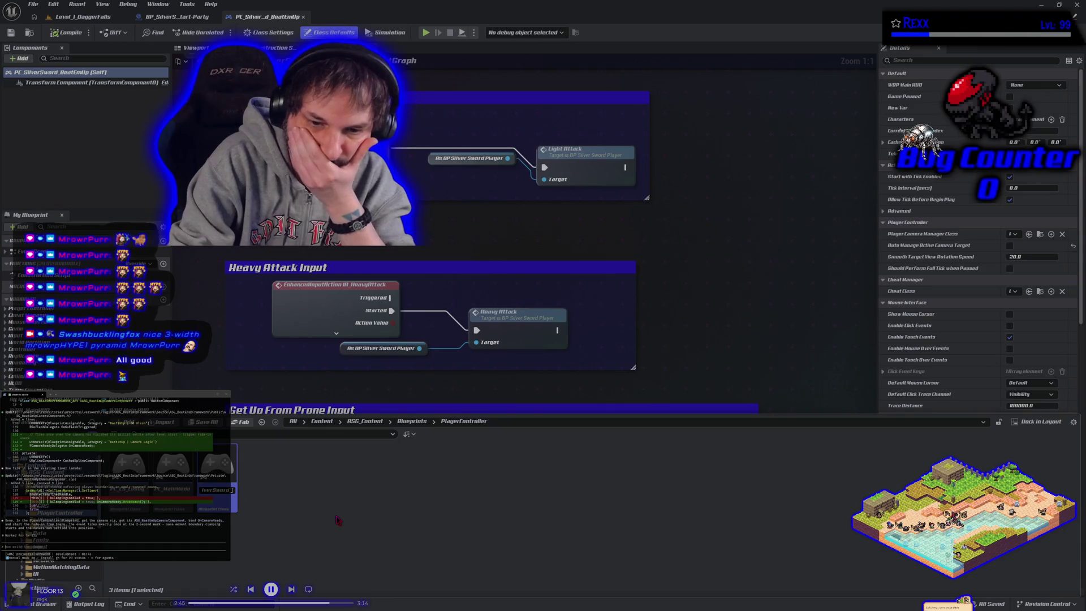
key(Return)
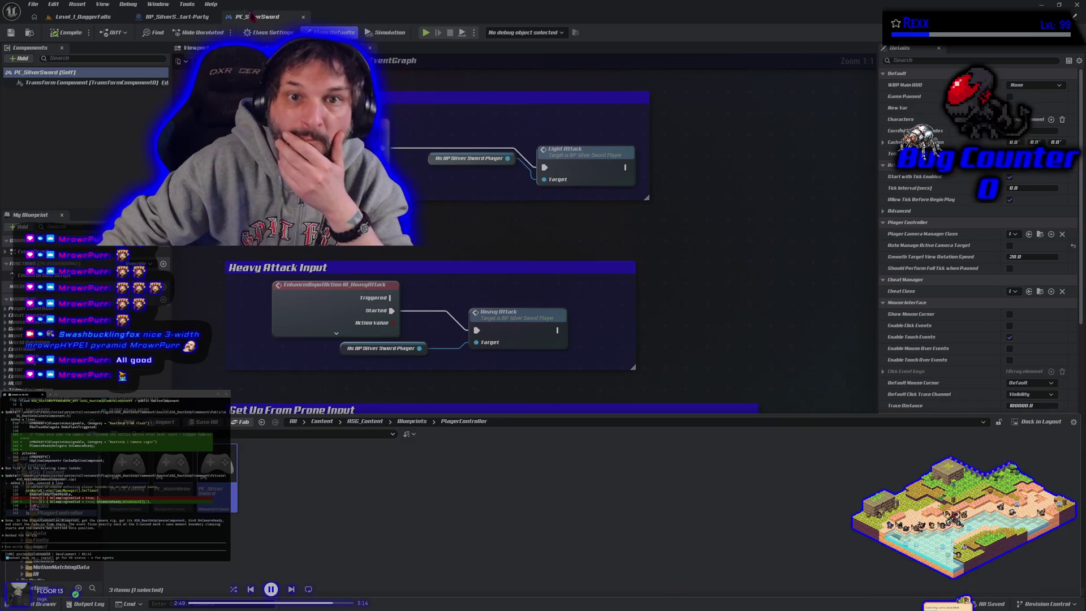
Cut the exec wire into Start Camera Fade and select the camera fade and Delay nodes together.
scroll(368, 131, down, 4)
scroll(289, 256, down, 2)
scroll(548, 302, up, 2)
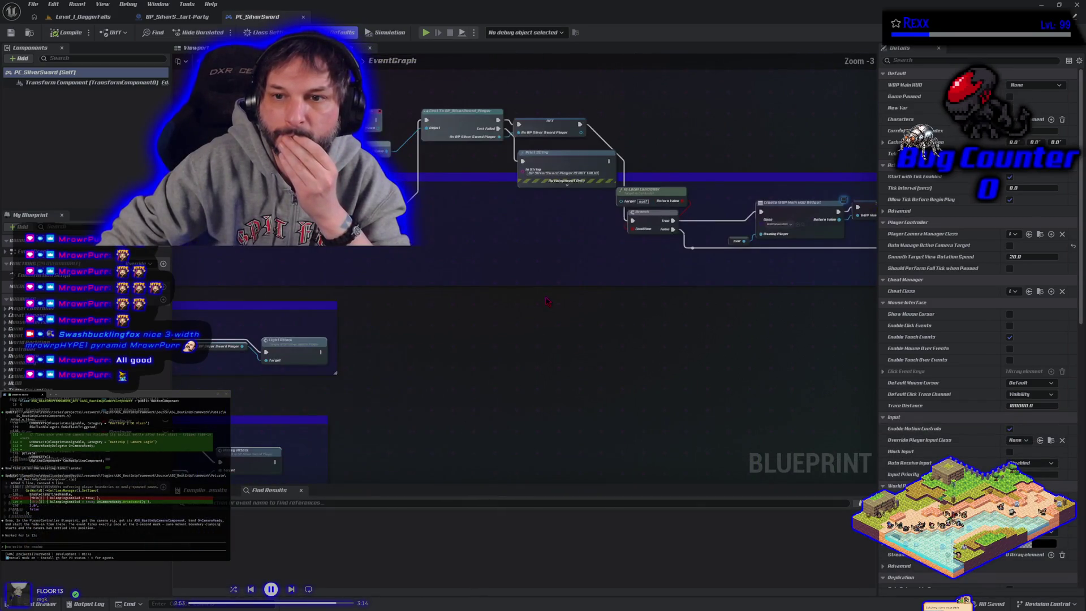
mouse_move(709, 325)
mouse_down()
mouse_move(416, 321)
mouse_move(273, 305)
mouse_up()
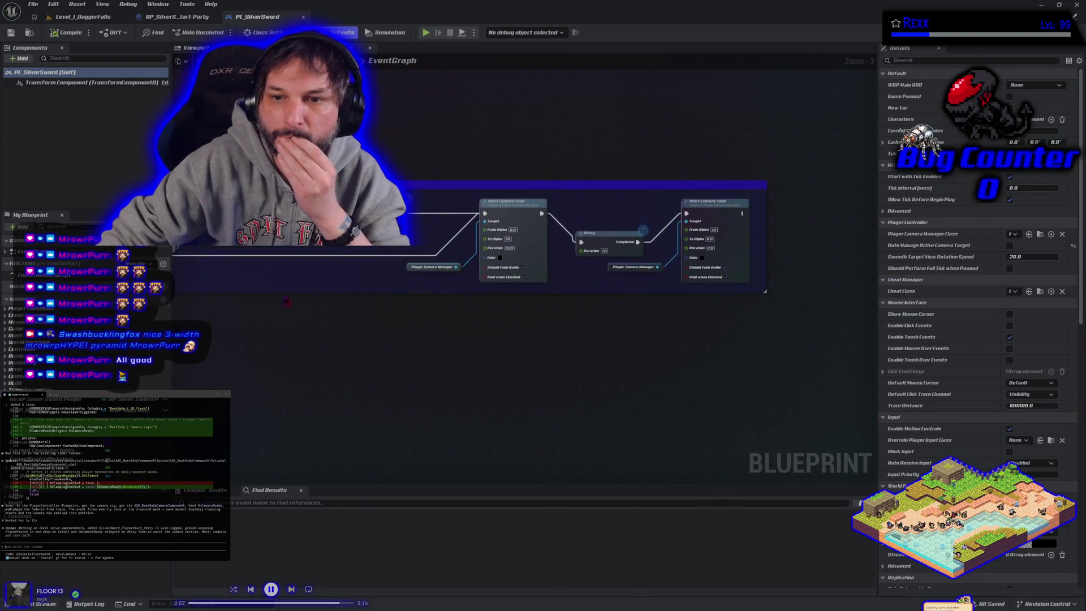
mouse_move(452, 267)
mouse_down()
mouse_move(545, 349)
mouse_move(563, 344)
mouse_move(475, 342)
mouse_up()
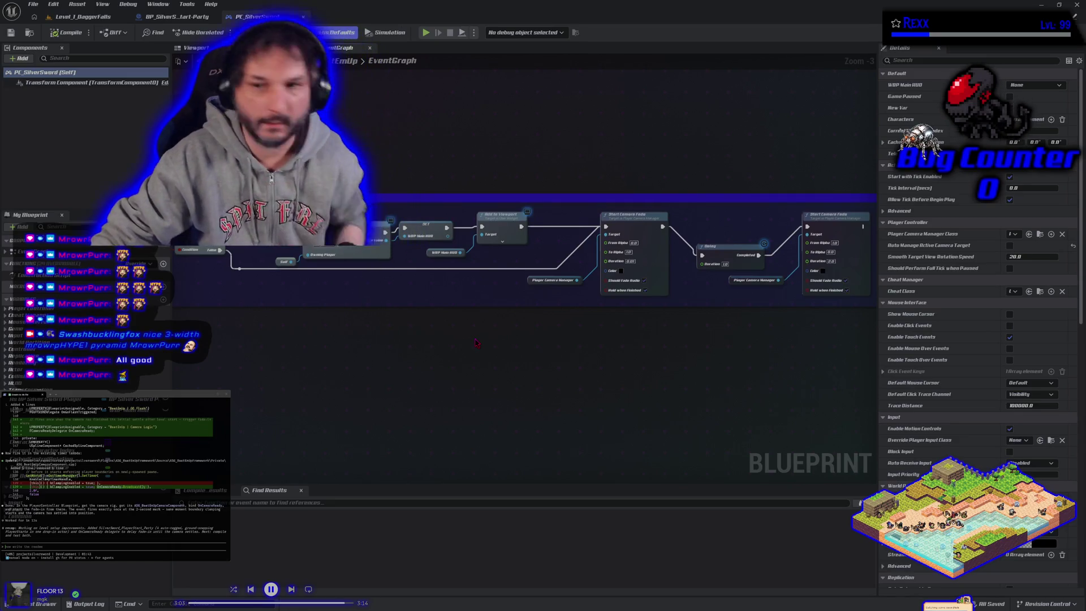
mouse_move(476, 343)
mouse_down()
mouse_move(490, 352)
mouse_move(422, 340)
mouse_move(501, 344)
mouse_up()
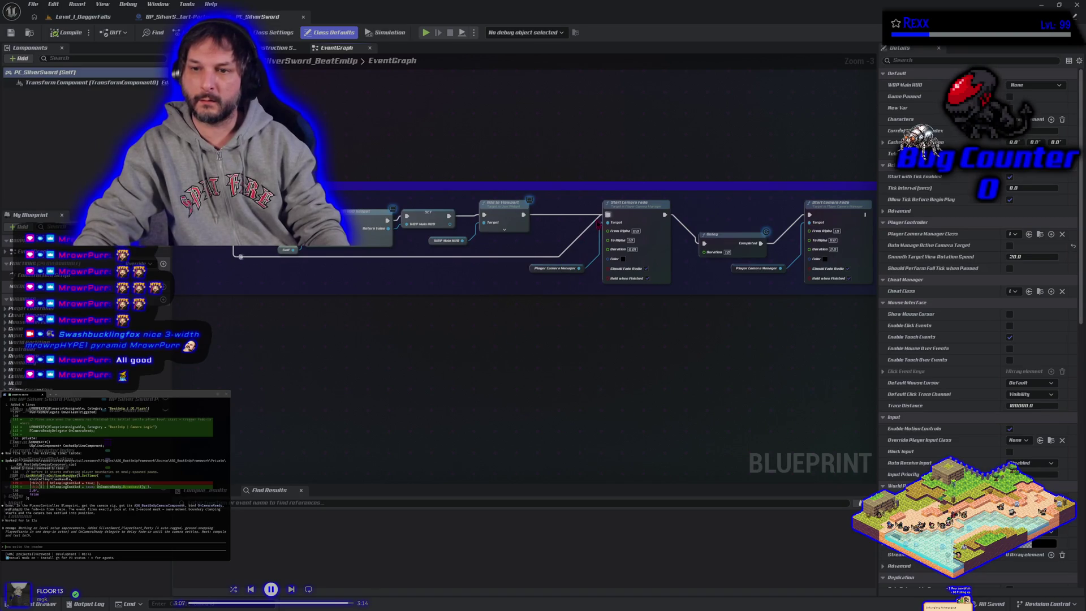
alt+click(608, 215)
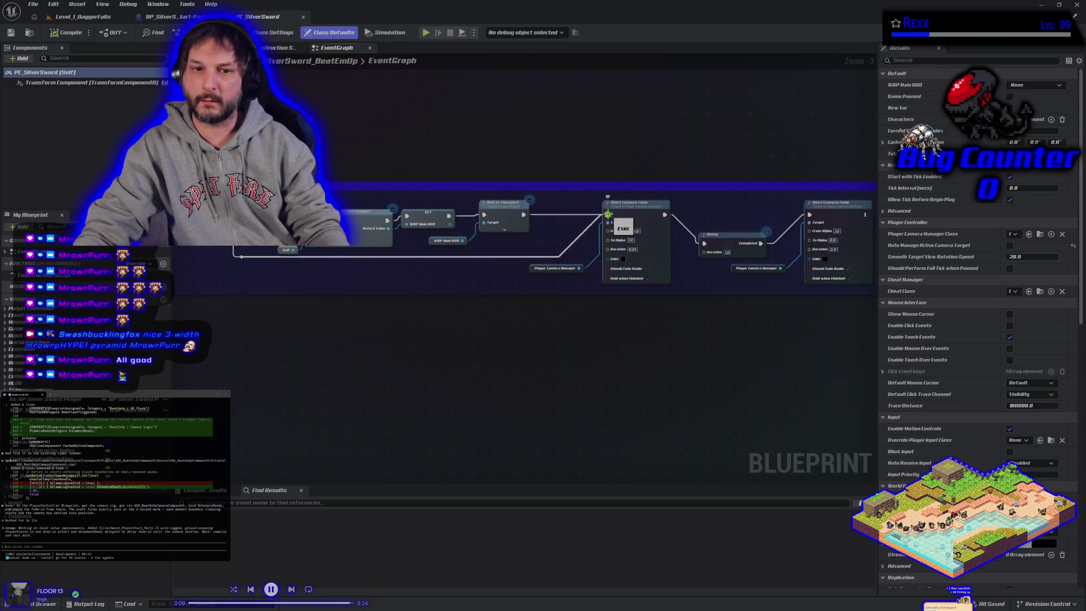
click(343, 309)
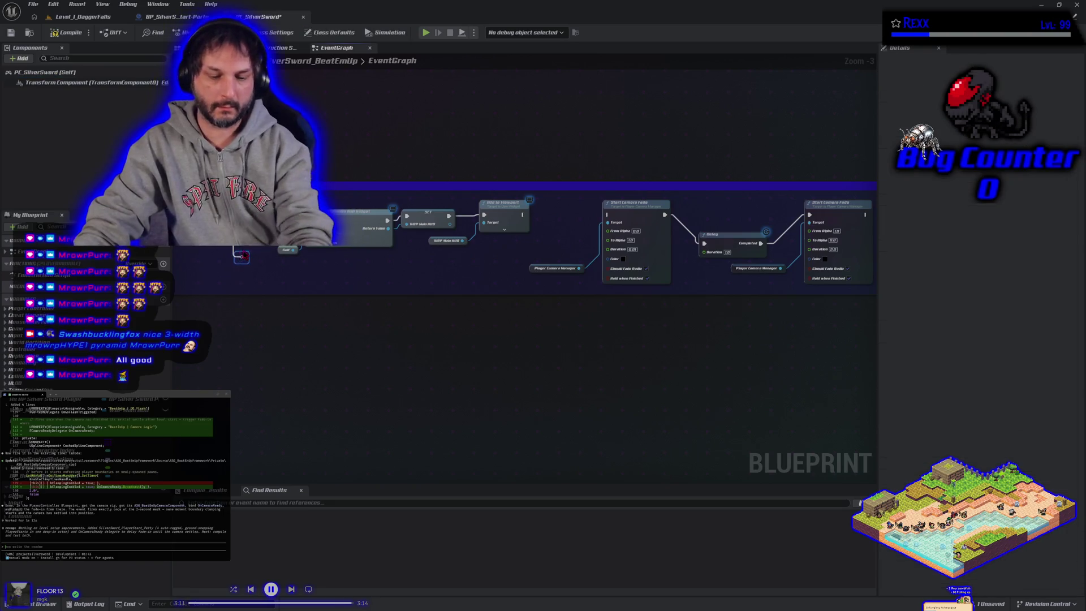
mouse_move(461, 337)
mouse_down()
mouse_move(848, 334)
mouse_move(834, 313)
mouse_move(200, 308)
mouse_up()
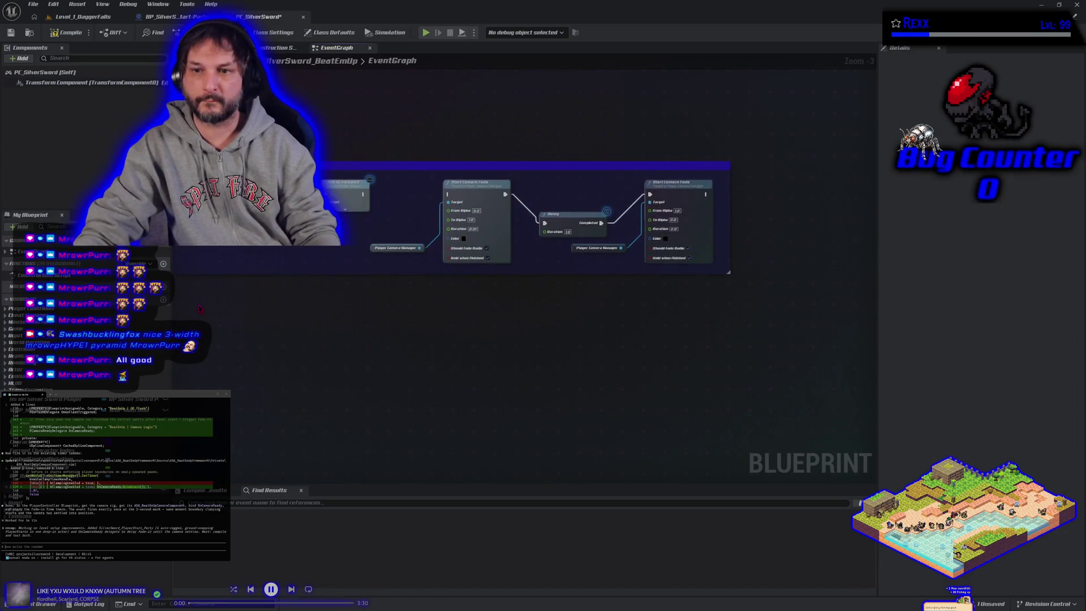
mouse_move(408, 194)
mouse_down()
mouse_move(674, 188)
mouse_move(670, 307)
mouse_up()
right_click(402, 198)
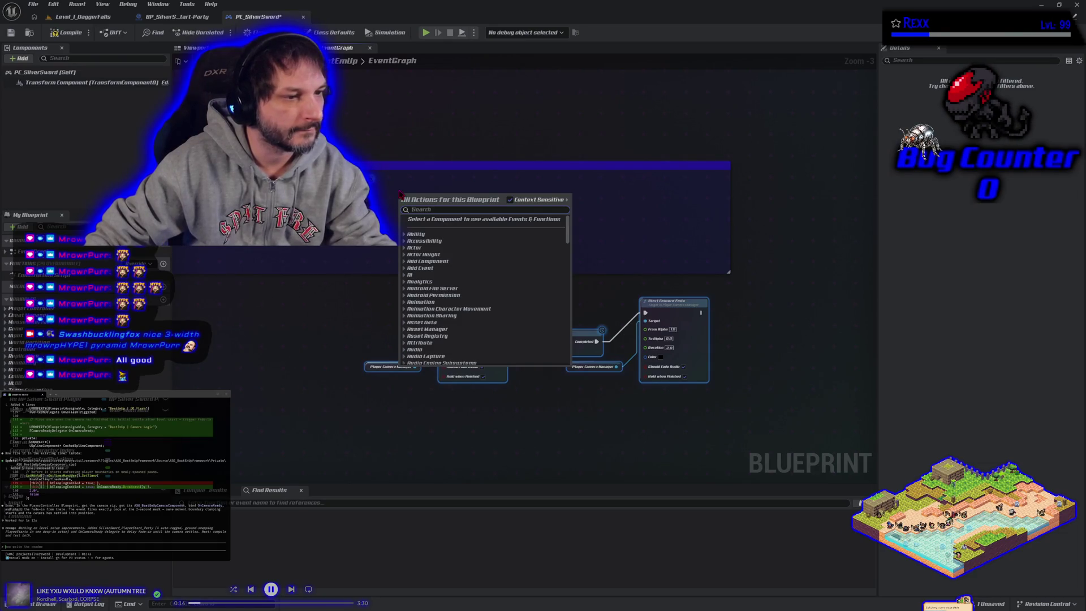
Move the Get Player Pawn node beneath Get Player Controller in the camera rig setup.
click(300, 289)
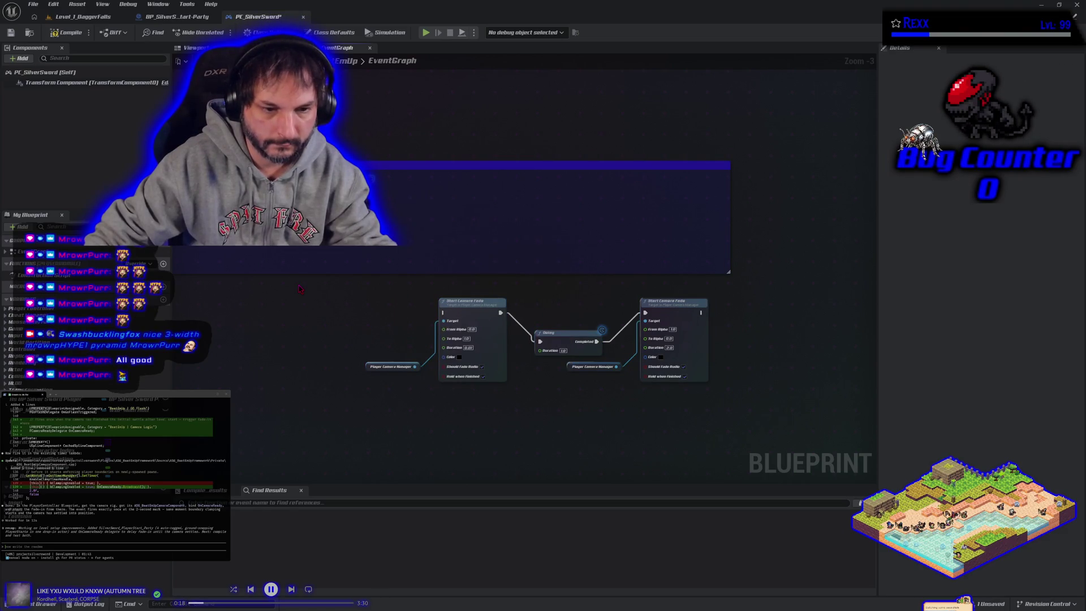
drag(351, 283, 714, 324)
drag(380, 168, 441, 214)
mouse_move(412, 160)
mouse_down()
mouse_move(491, 246)
mouse_move(495, 324)
mouse_move(513, 336)
mouse_move(512, 312)
mouse_up()
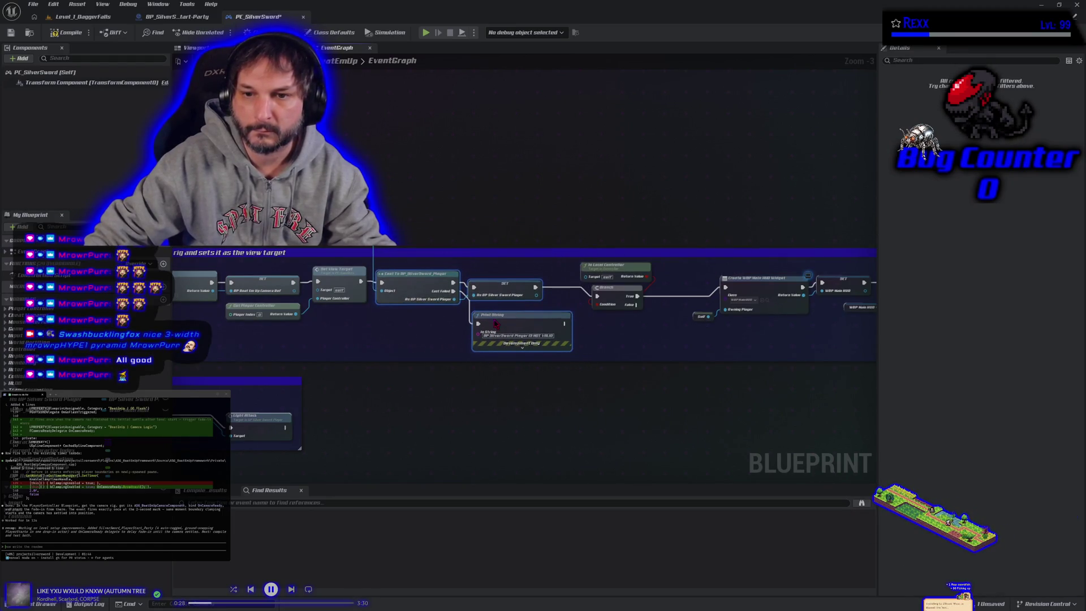
drag(315, 307, 321, 342)
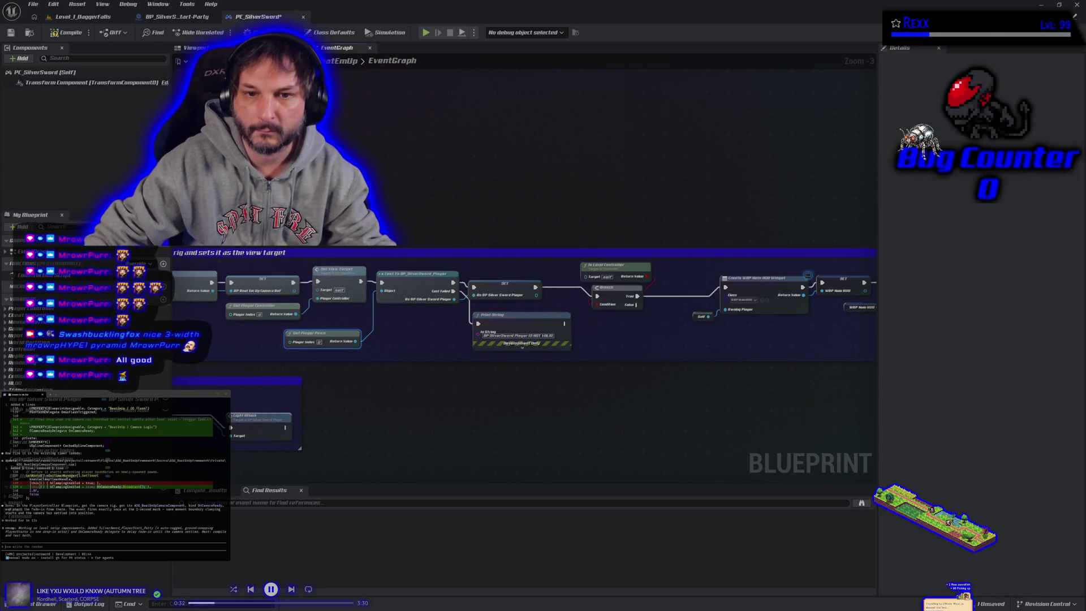
Save the PC_SilverSword blueprint and bring the camera fade chain back into view.
mouse_move(445, 381)
mouse_down()
mouse_move(524, 381)
mouse_move(620, 357)
mouse_up()
key(ctrl+s)
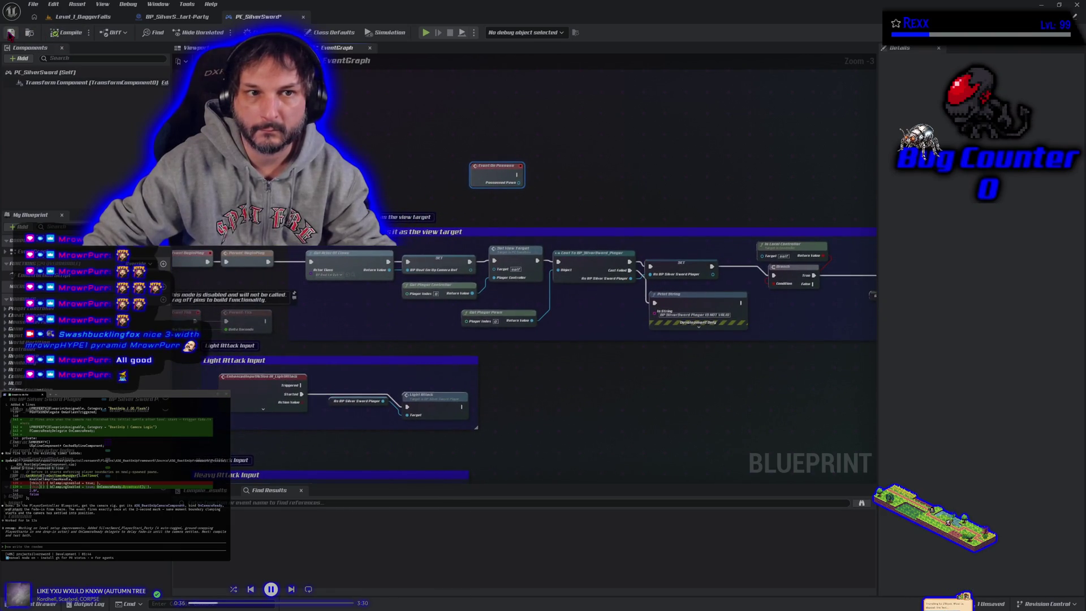
mouse_move(738, 420)
mouse_down()
mouse_move(659, 389)
mouse_move(637, 412)
mouse_move(767, 417)
mouse_move(188, 403)
mouse_up()
drag(536, 240, 437, 254)
right_click(437, 256)
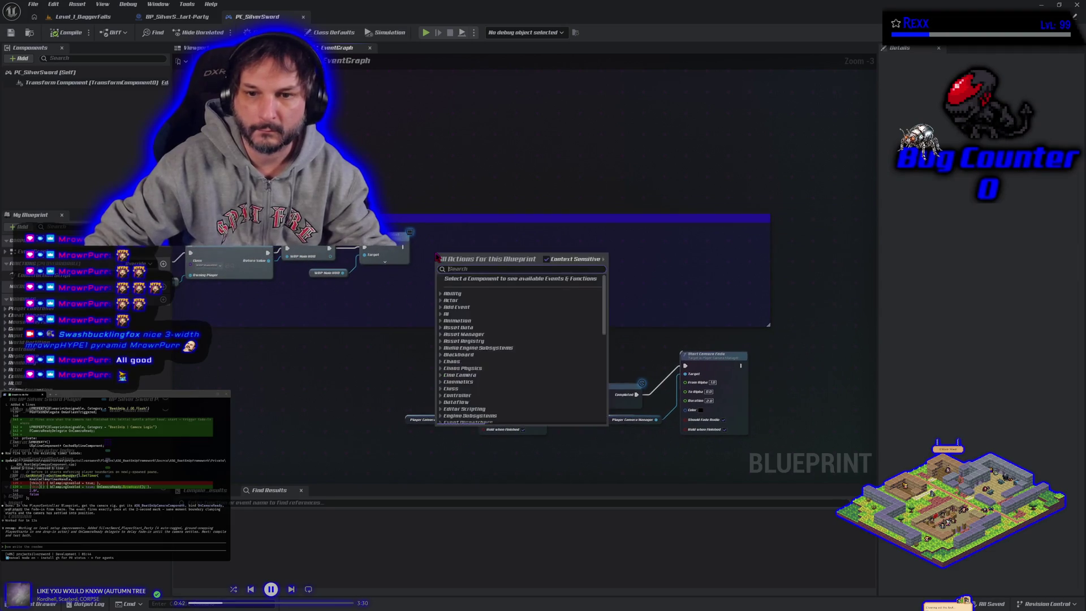
Add a Bind Event to On Camera Ready node, found via 'oncameraready' with Context Sensitive off.
text(bind to)
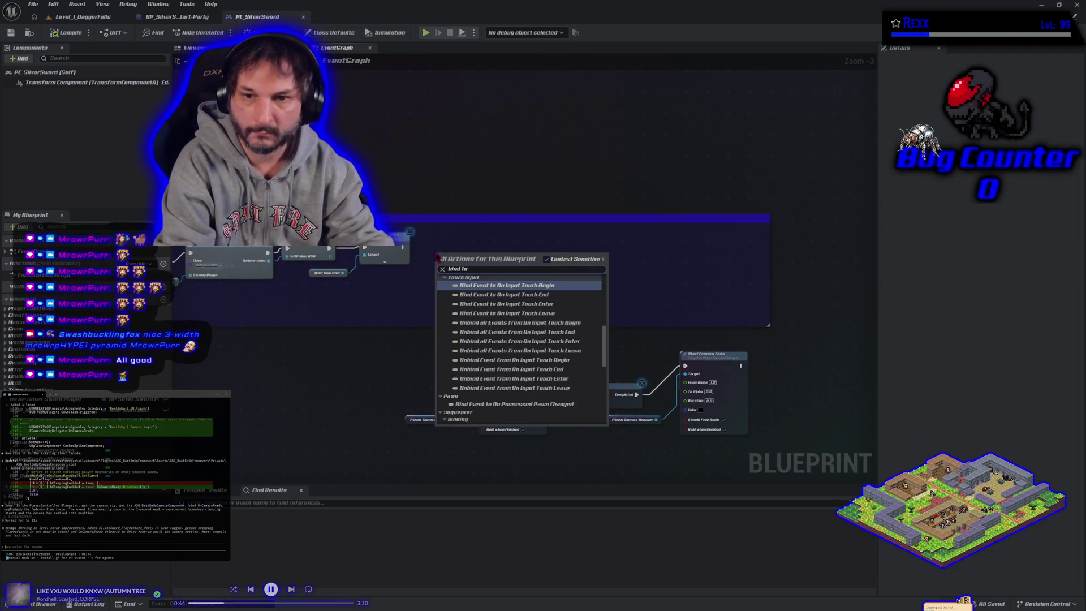
click(421, 291)
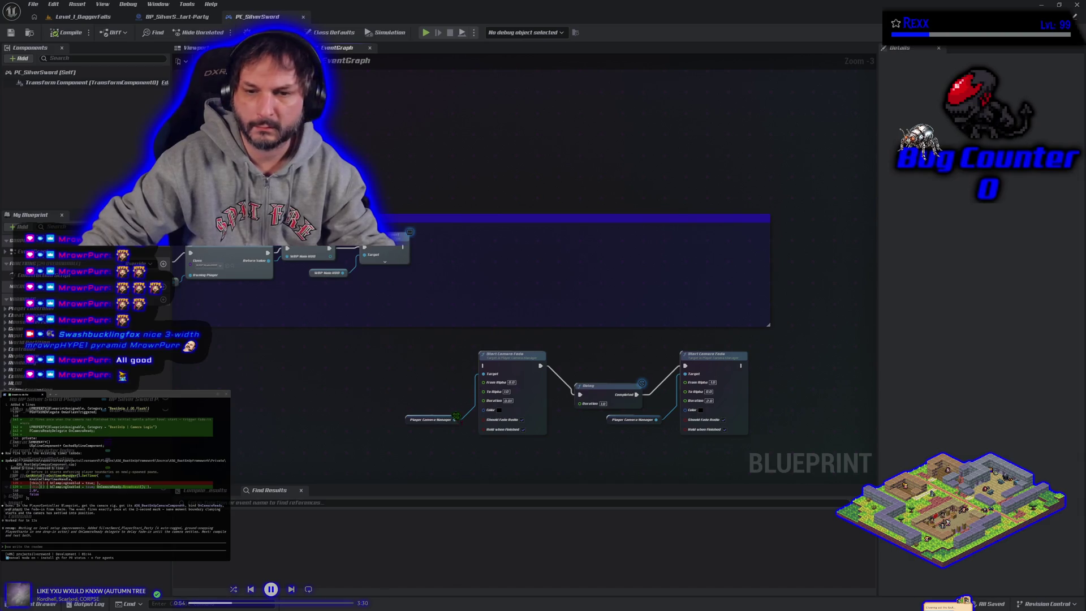
drag(457, 421, 437, 369)
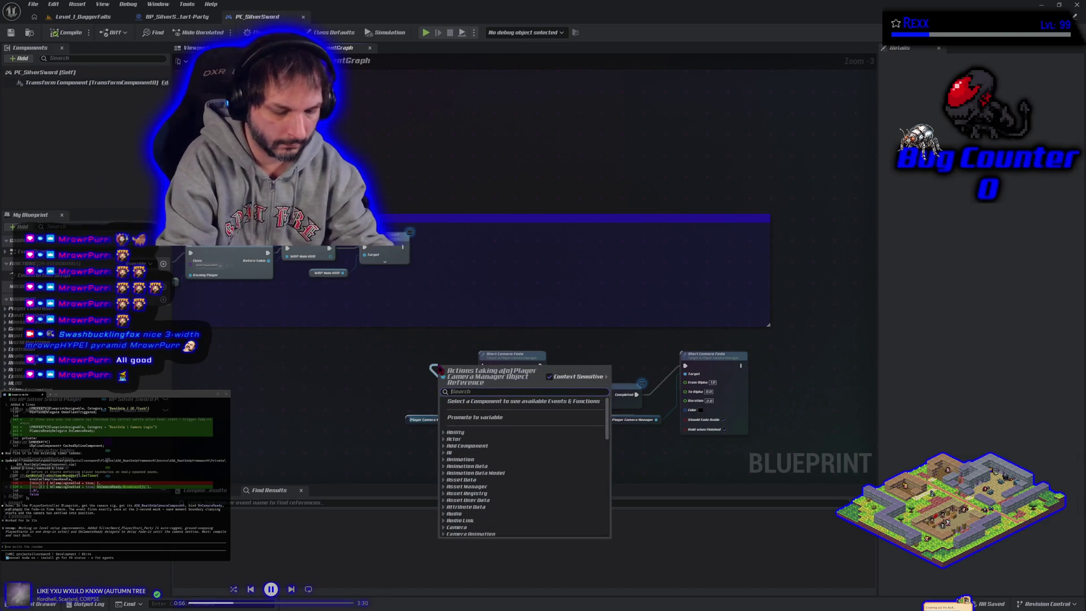
text(bind)
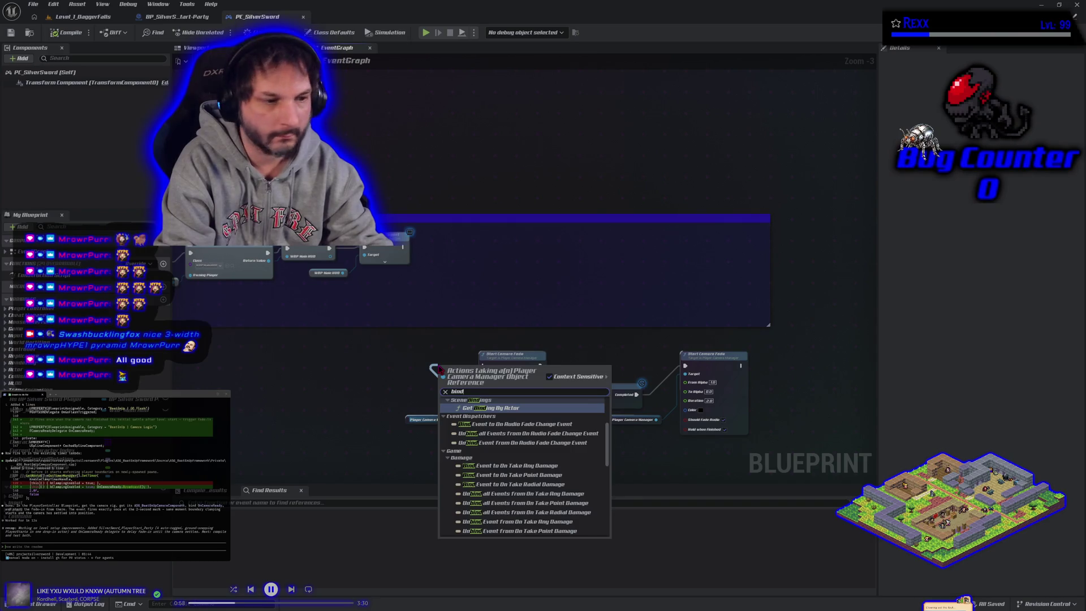
text( oncamer)
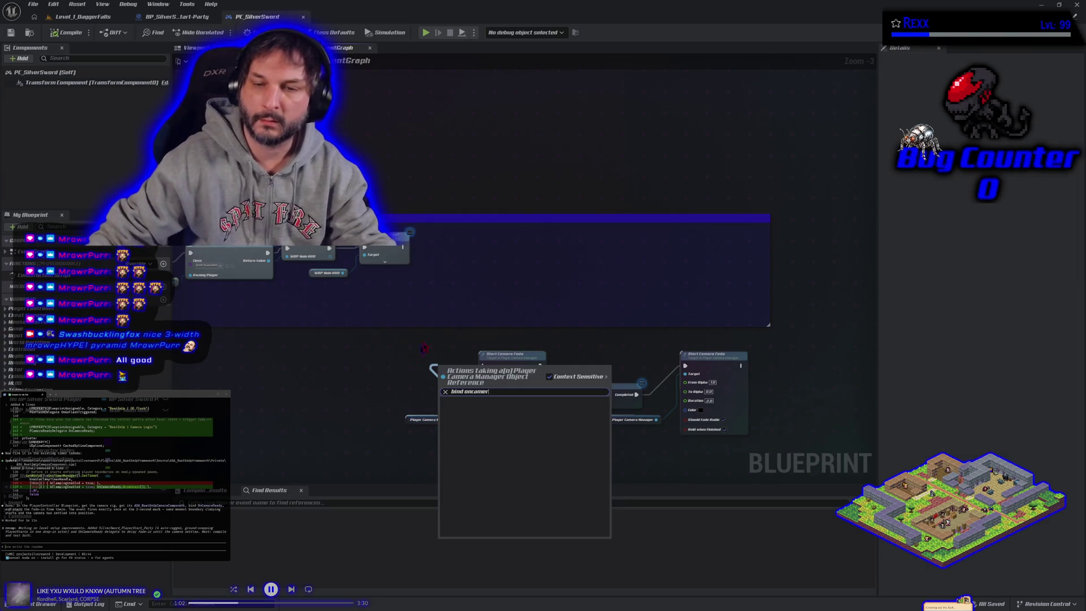
key(Escape)
right_click(473, 272)
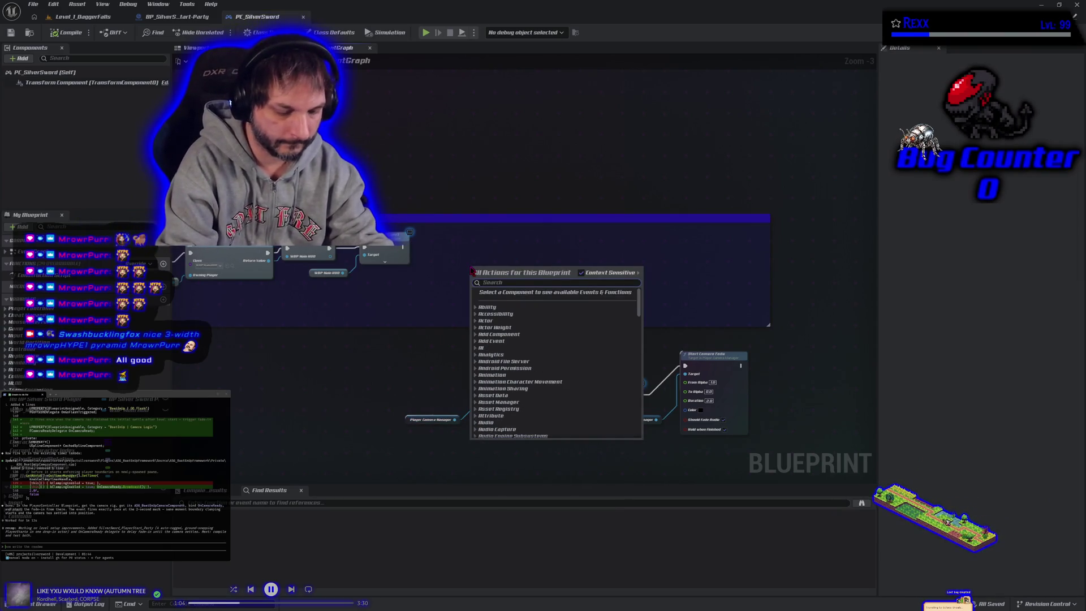
text(oncameraready)
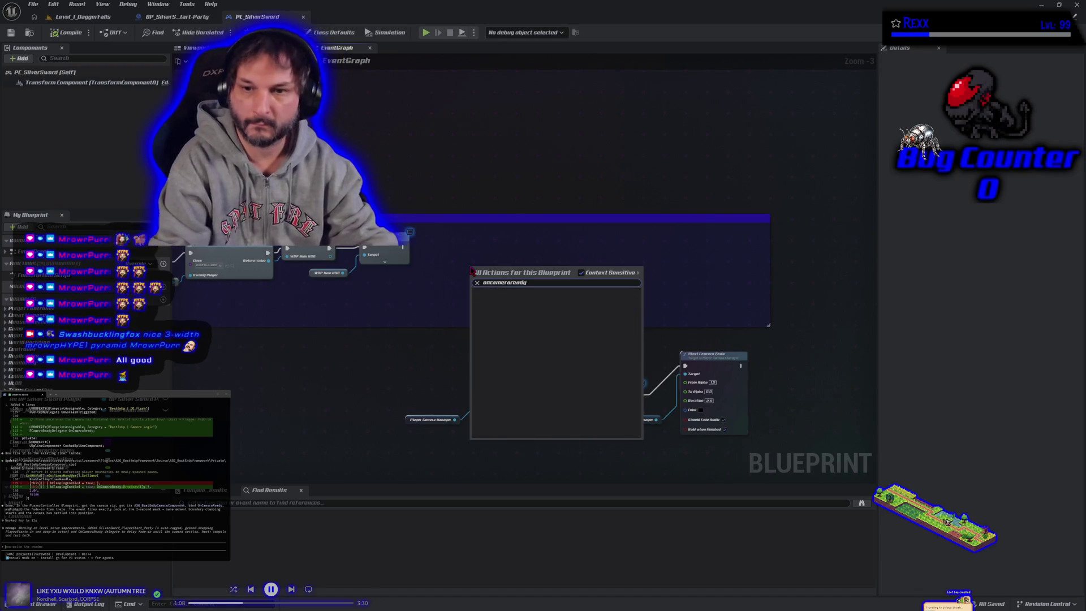
click(599, 277)
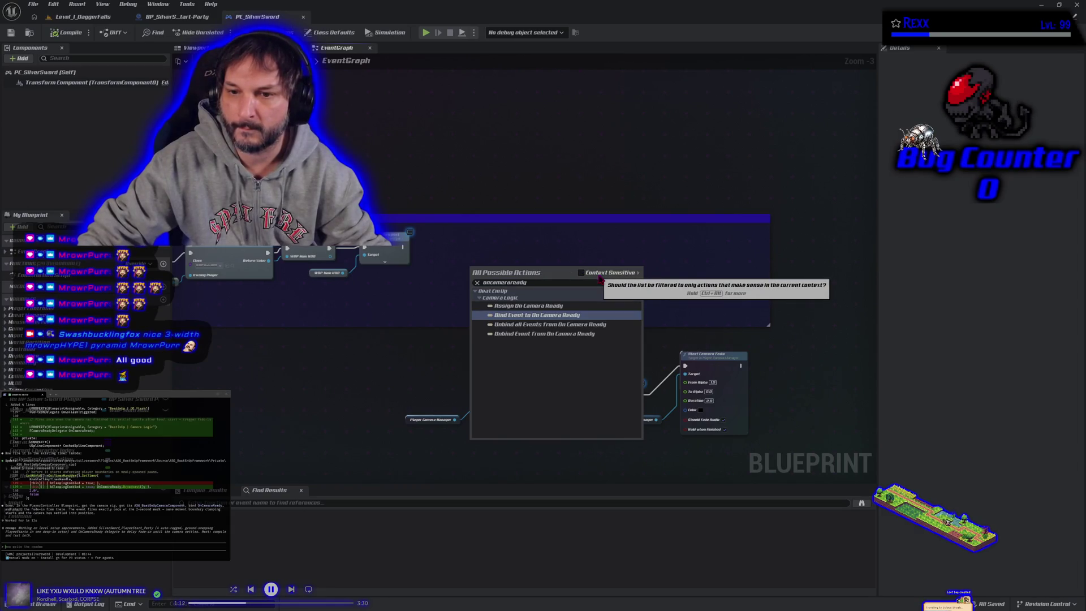
click(534, 311)
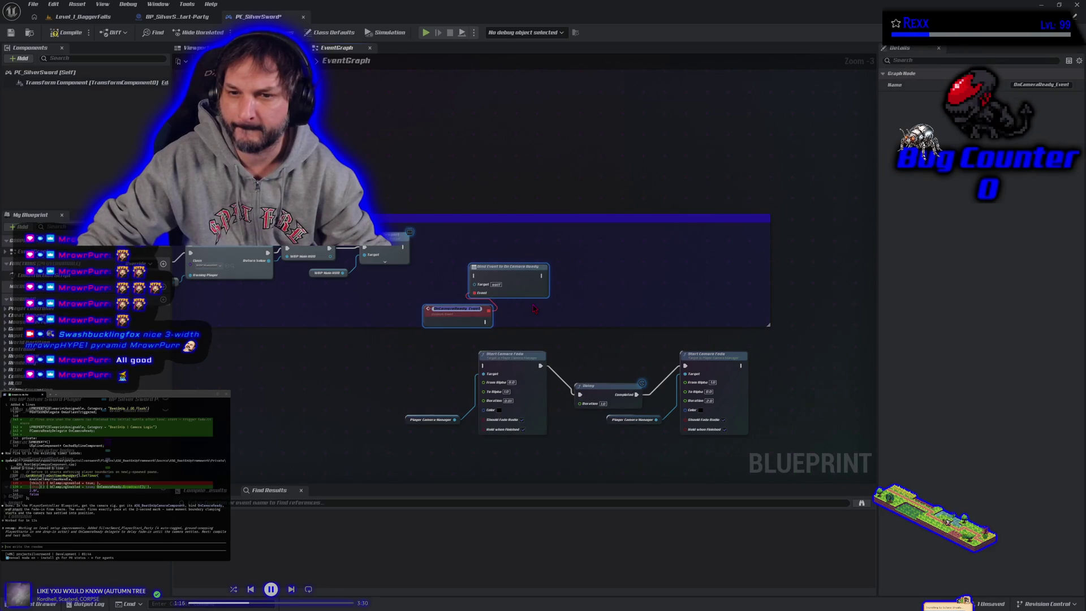
Keep the OnCameraReady_Event name, wire execution into the Bind node, and add an As BP Silver Sword Player getter.
click(523, 310)
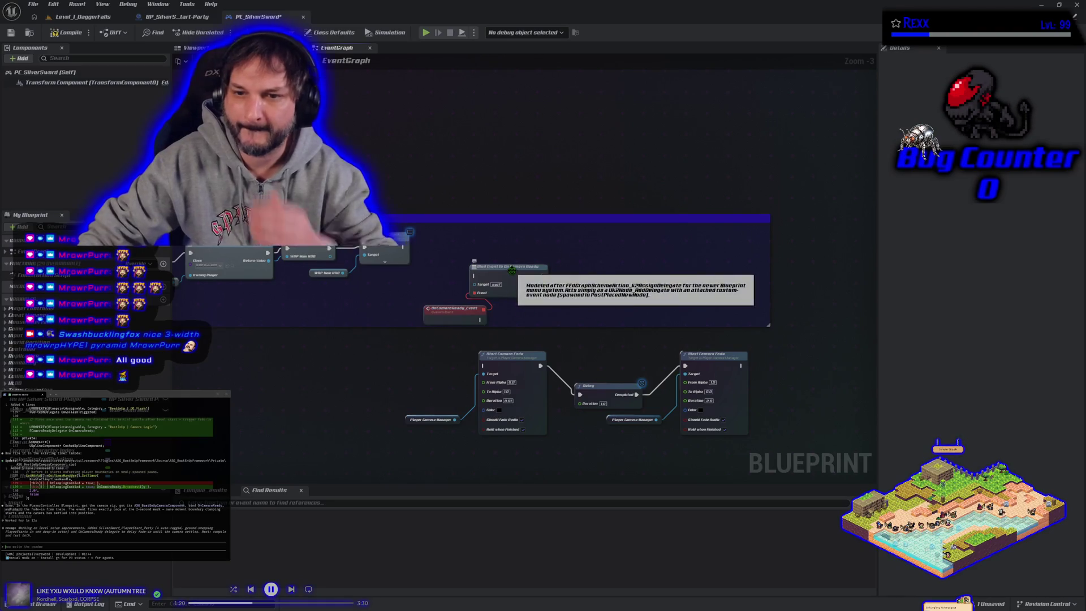
mouse_move(403, 247)
mouse_down()
mouse_move(449, 277)
mouse_move(475, 276)
mouse_up()
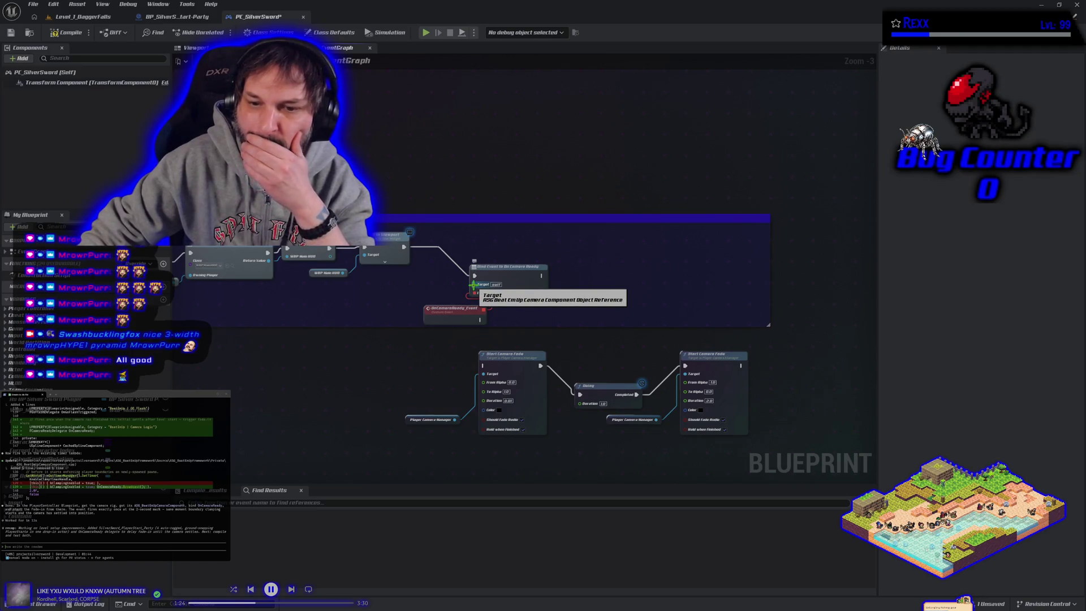
mouse_move(45, 400)
mouse_down()
mouse_move(340, 308)
mouse_move(326, 302)
mouse_up()
click(261, 321)
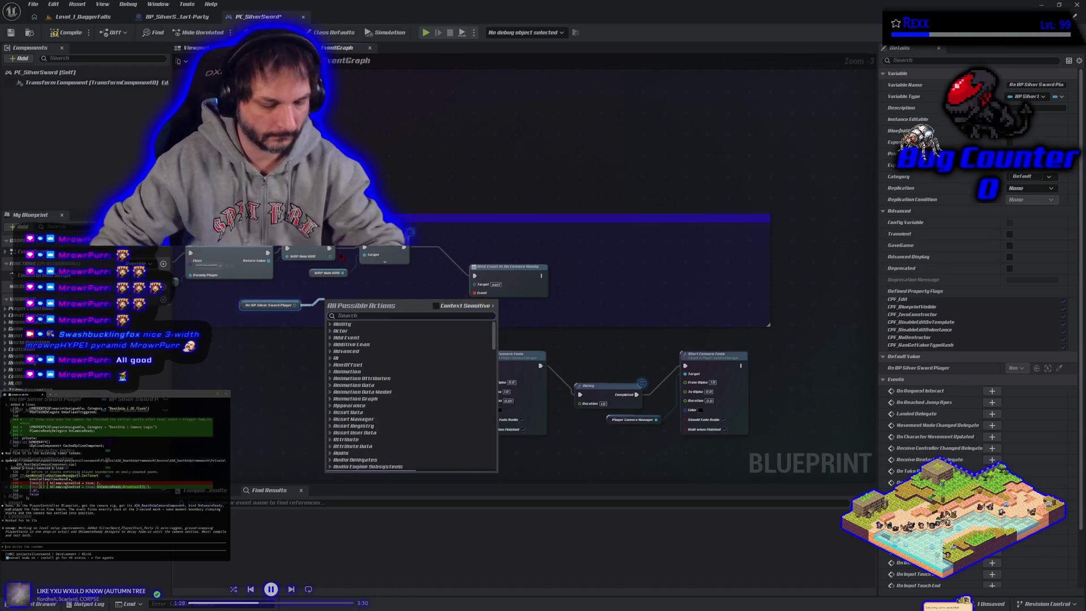
text(get)
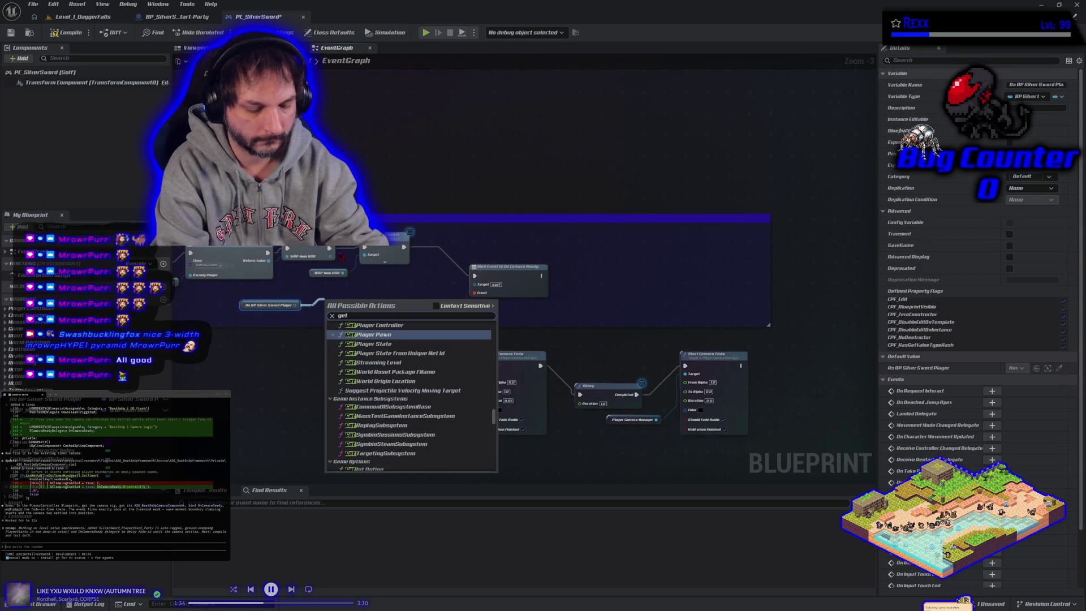
text( camer)
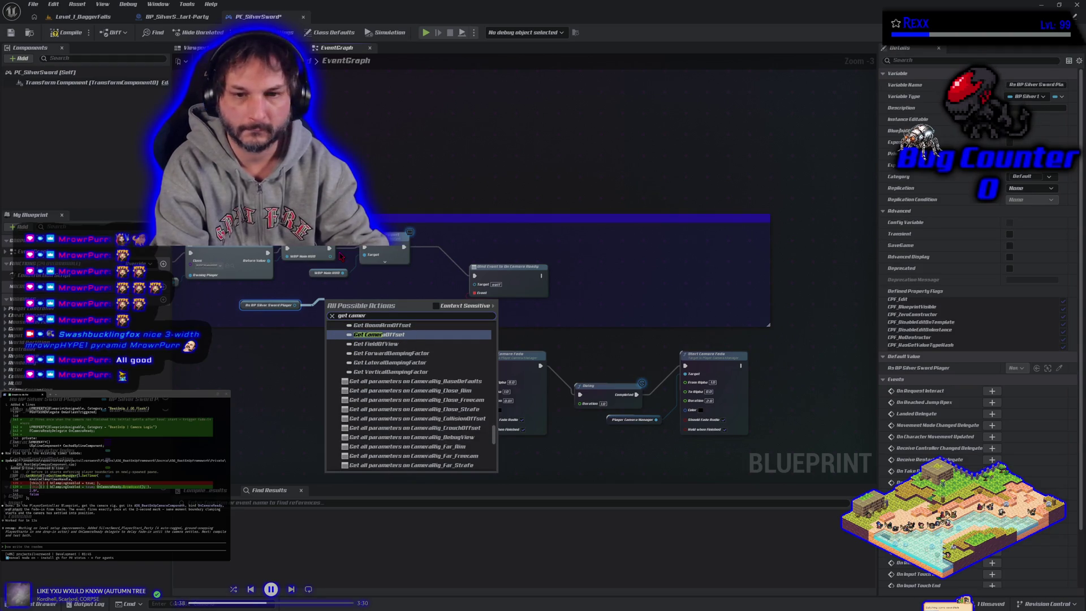
key(BackSpace)
key(BackSpace)
key(BackSpace)
key(BackSpace)
key(BackSpace)
key(BackSpace)
text(asgh)
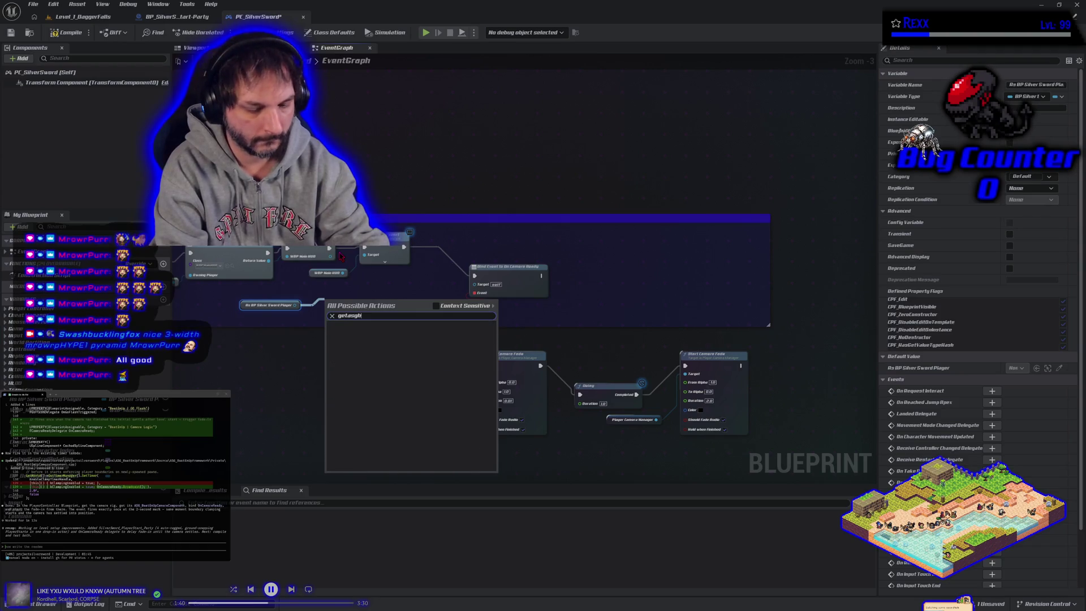
key(BackSpace)
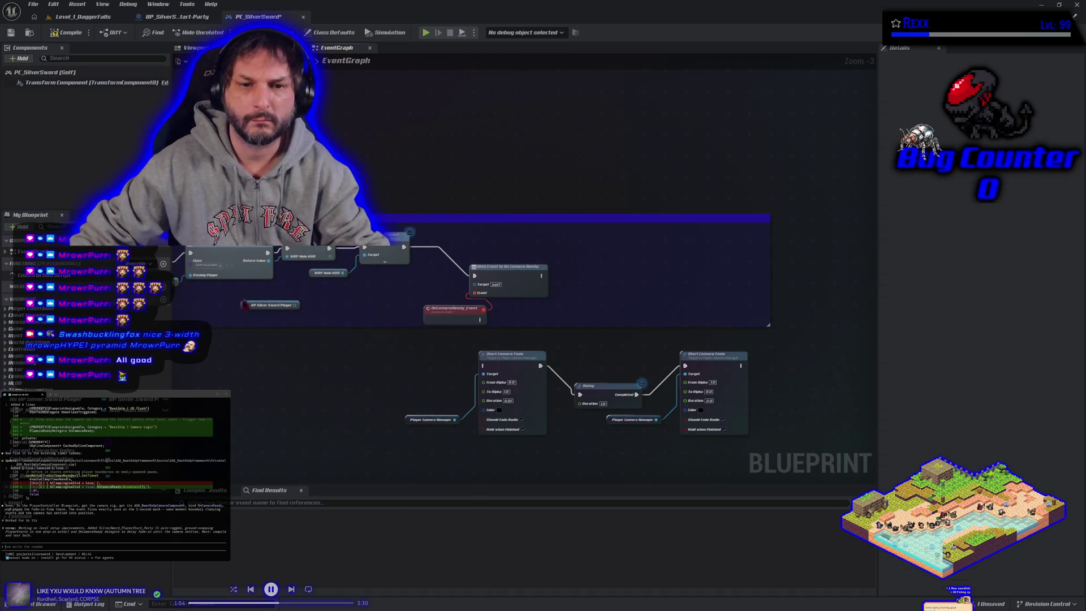
click(243, 304)
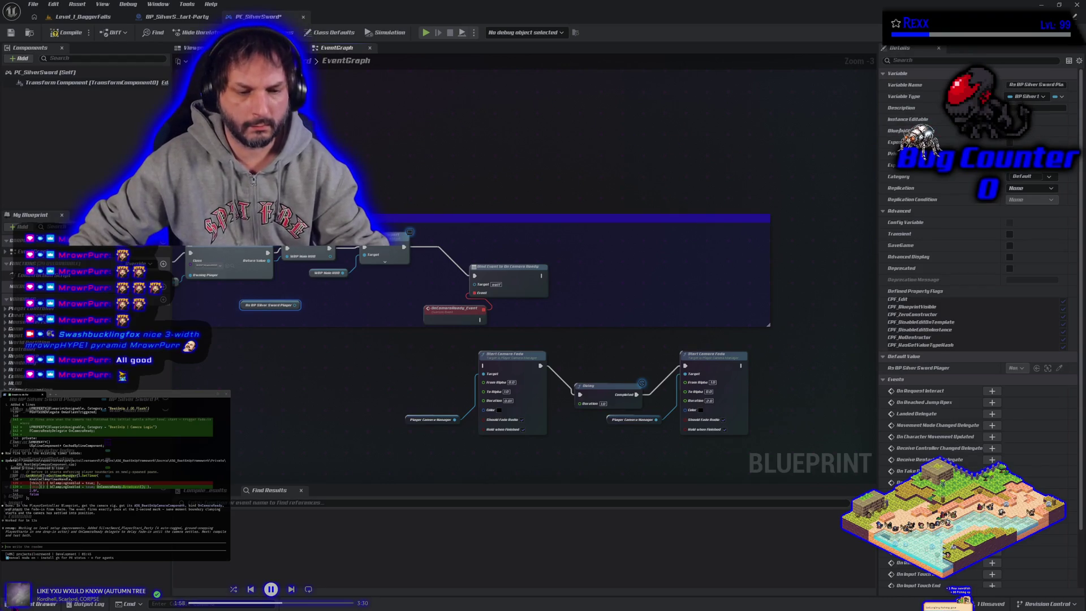
click(45, 604)
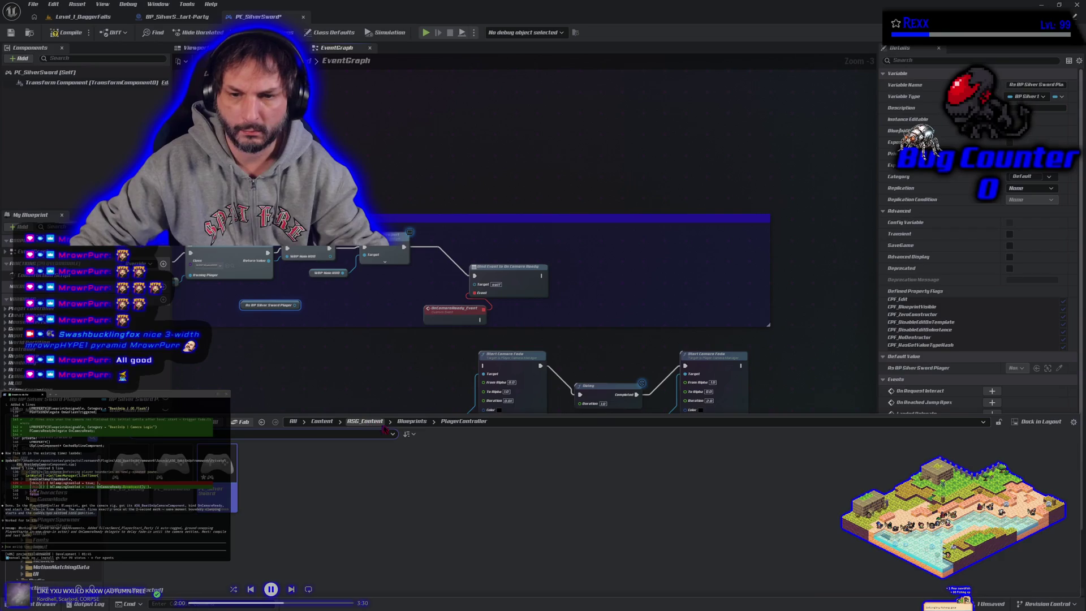
click(412, 421)
double_click(125, 487)
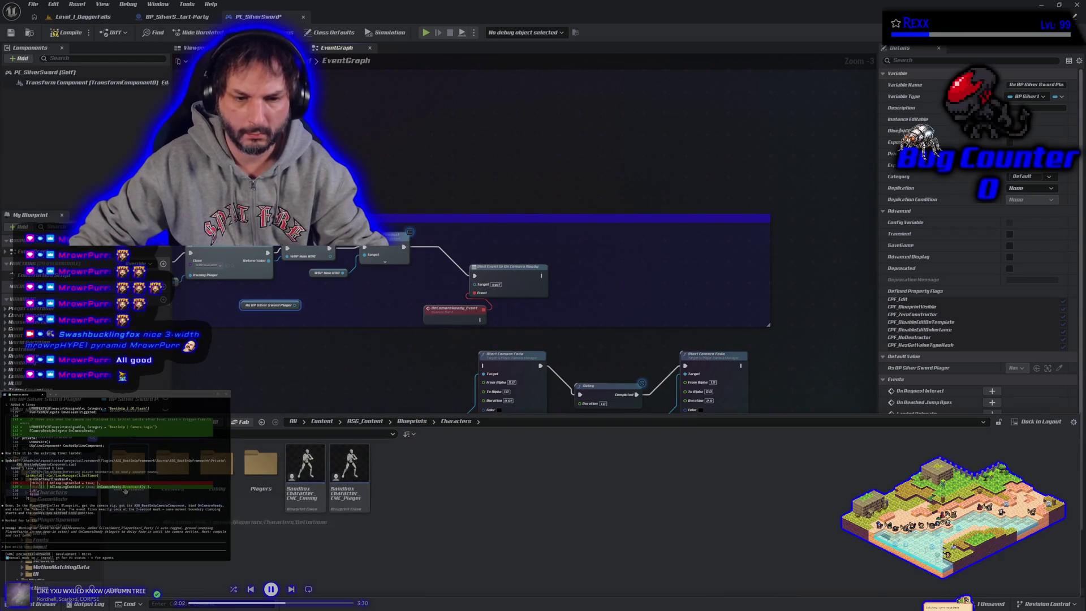
click(365, 500)
double_click(366, 504)
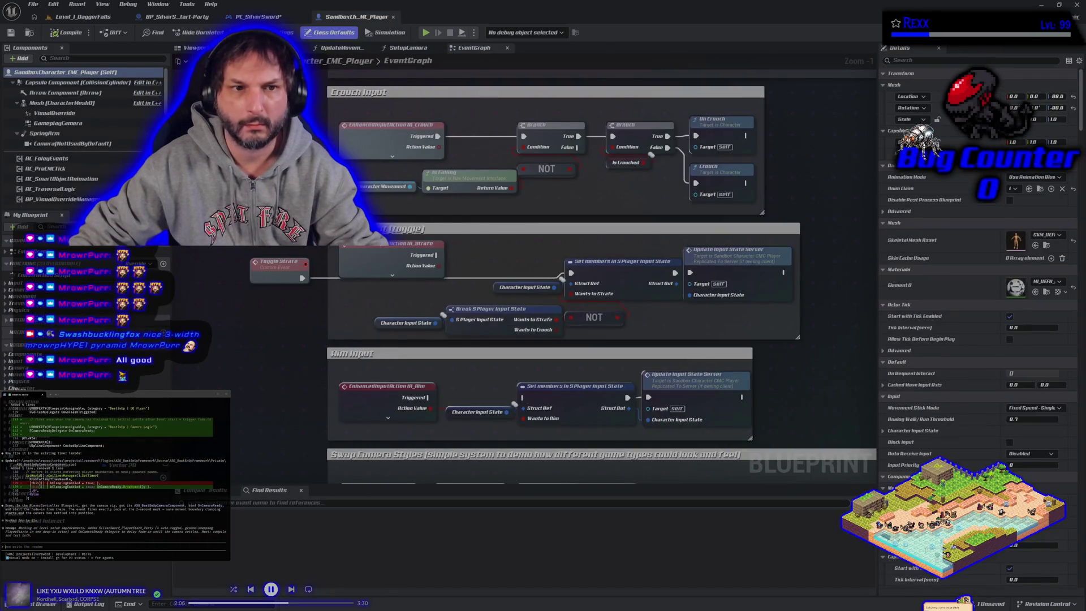
click(392, 17)
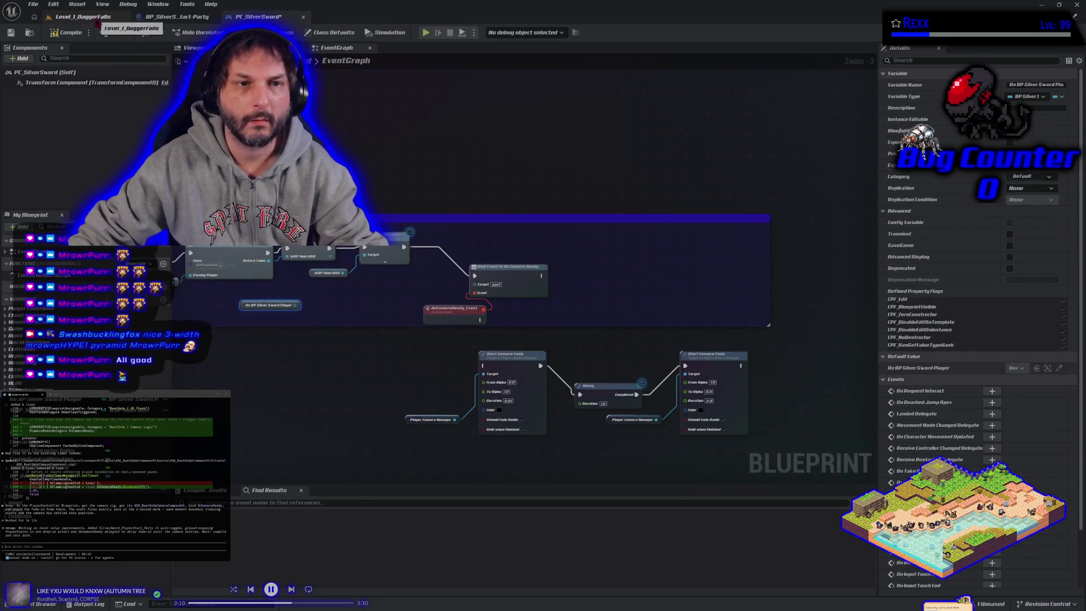
click(97, 23)
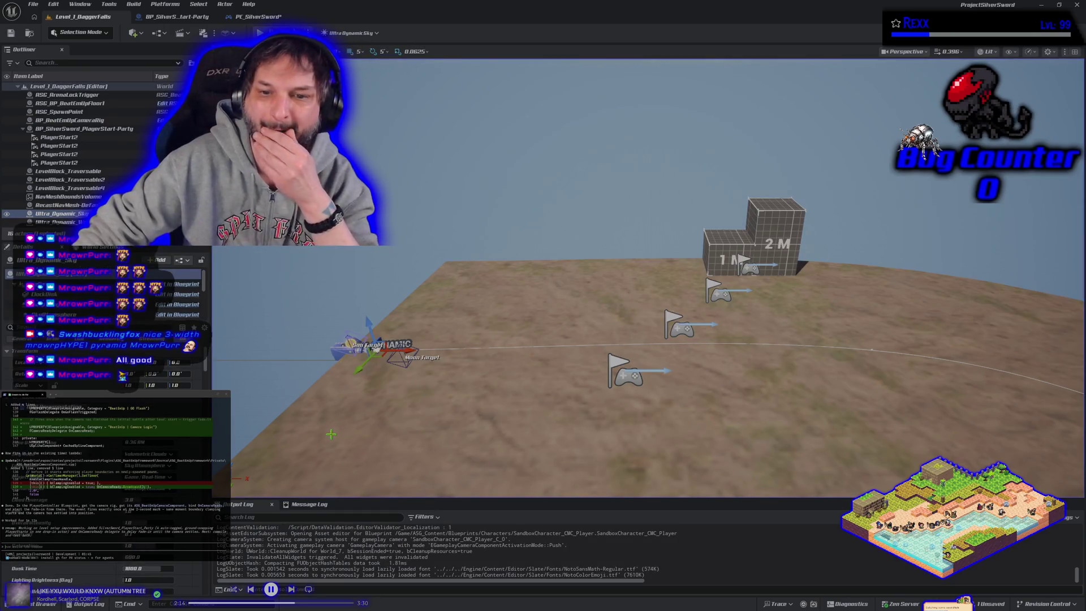
click(335, 352)
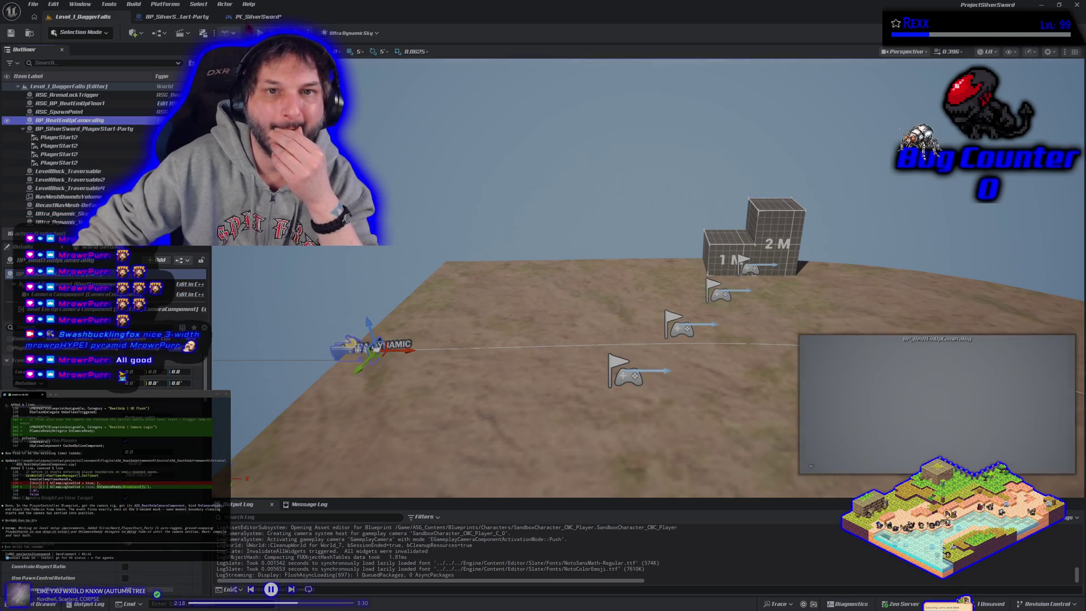
click(271, 18)
drag(432, 354, 440, 307)
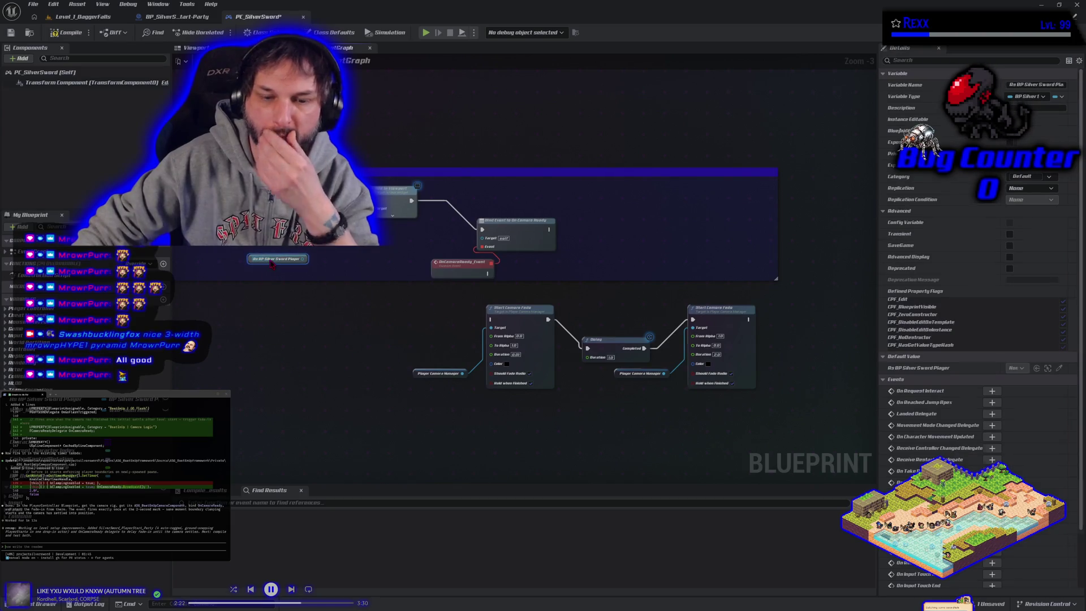
key(Delete)
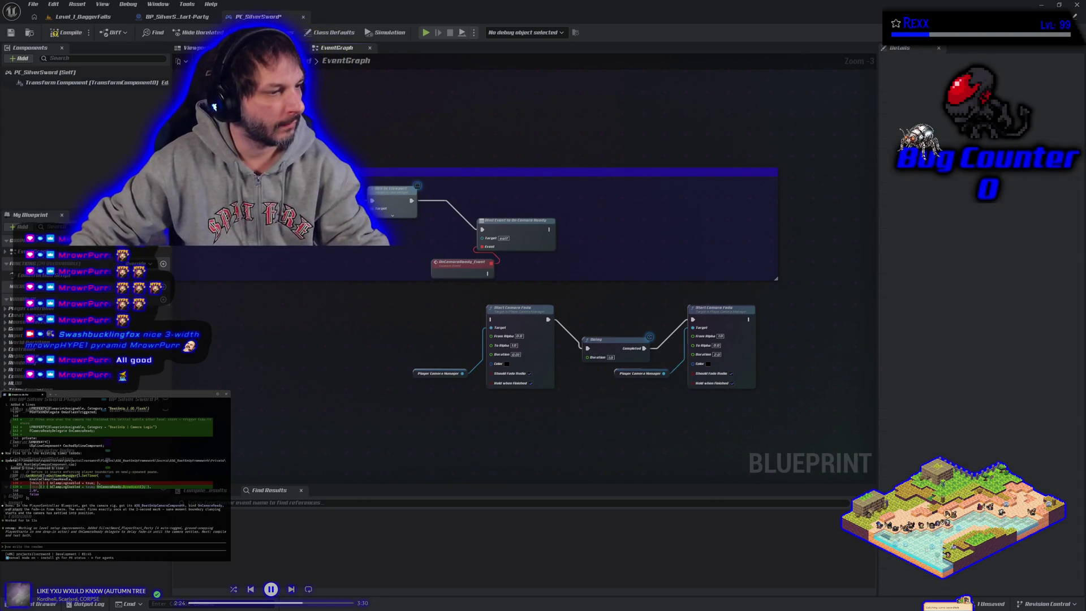
Ask the assistant how to get a reference to the camera component, then request it write the readme.
text(how do i get a refe)
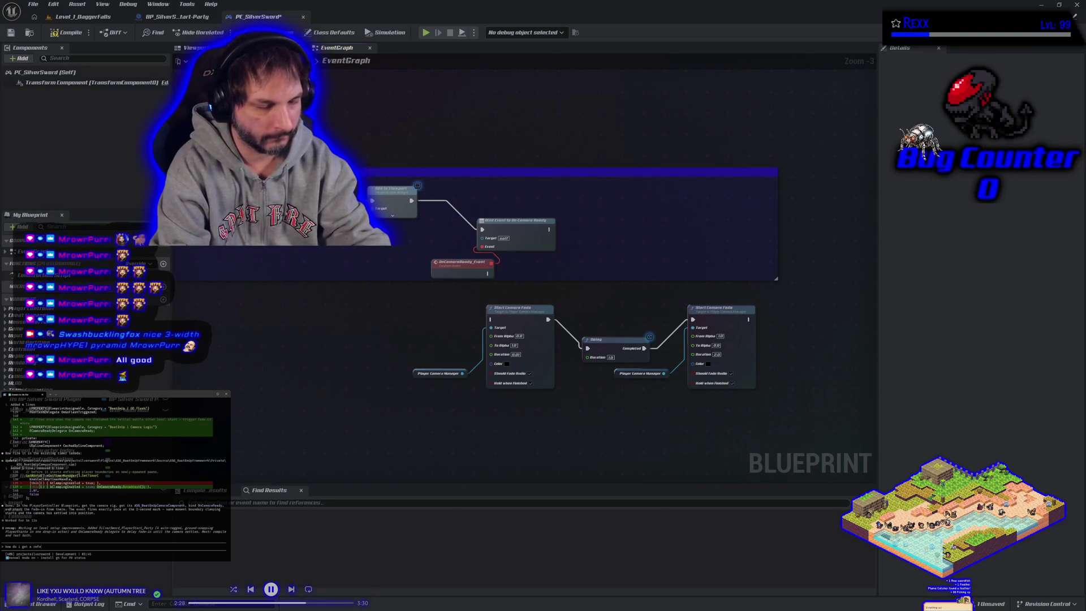
text(rence to the ASB_BeatEm)
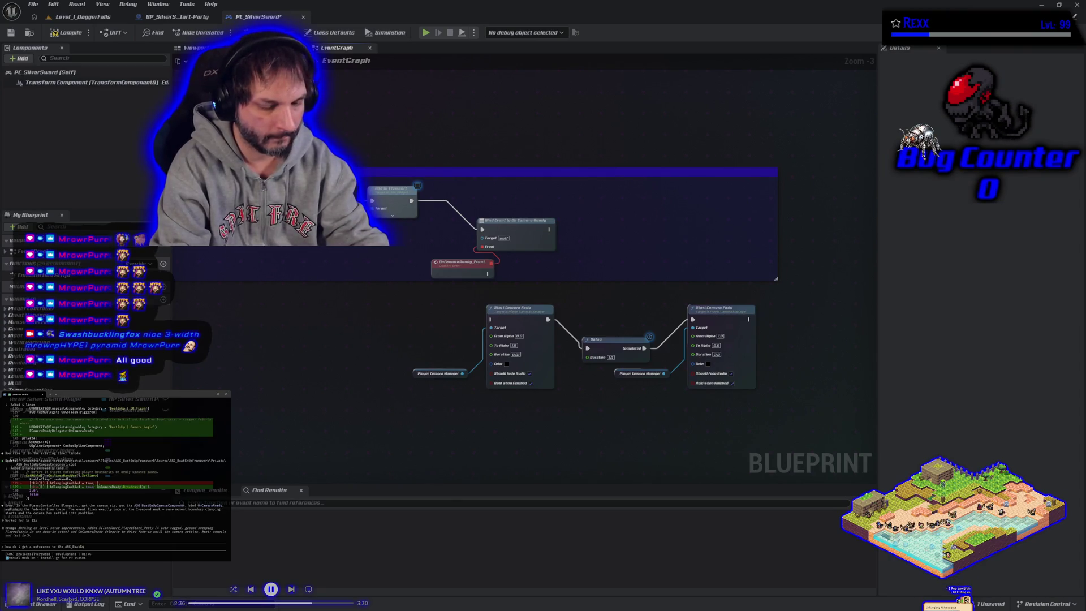
text(Component)
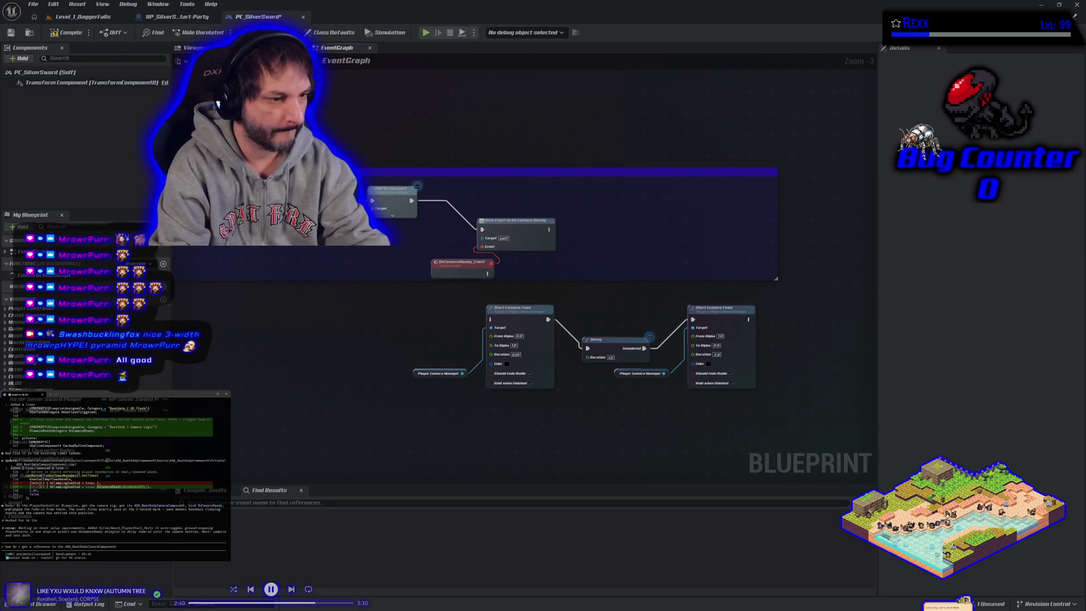
key(Return)
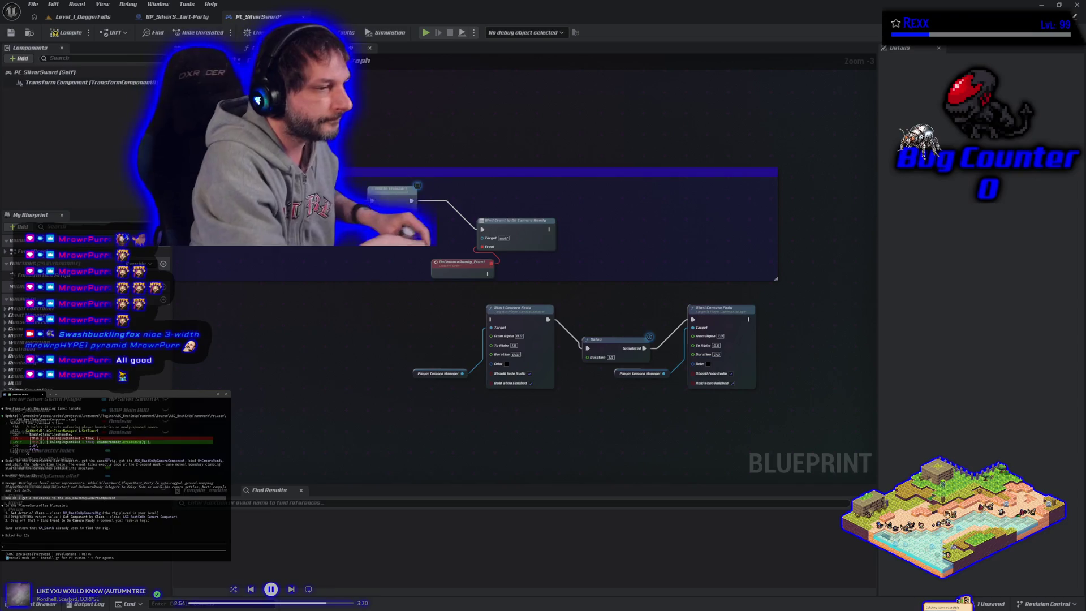
text(now write the readme)
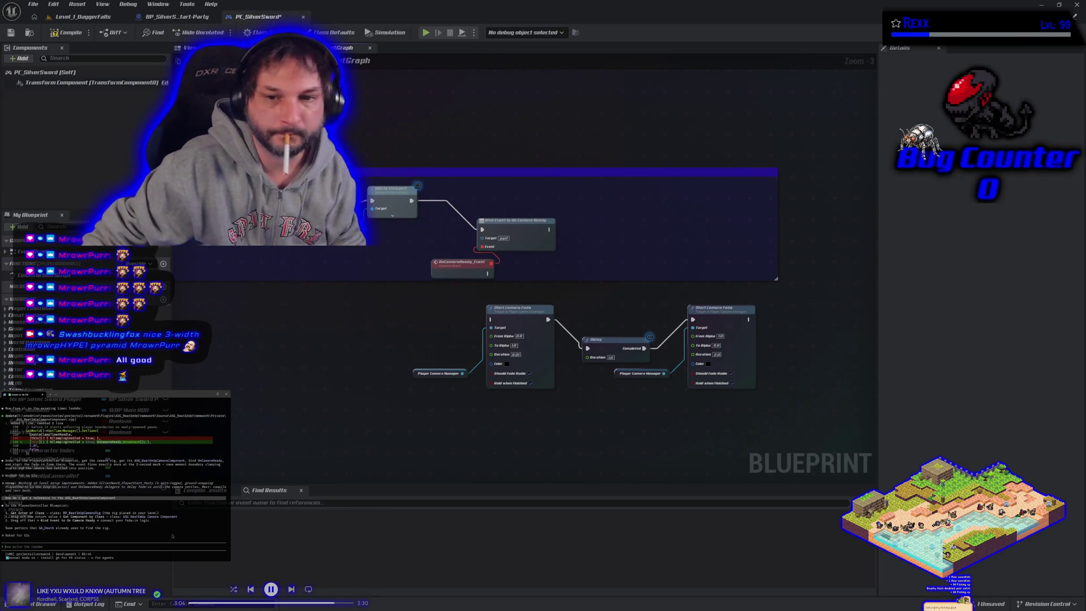
right_click(276, 317)
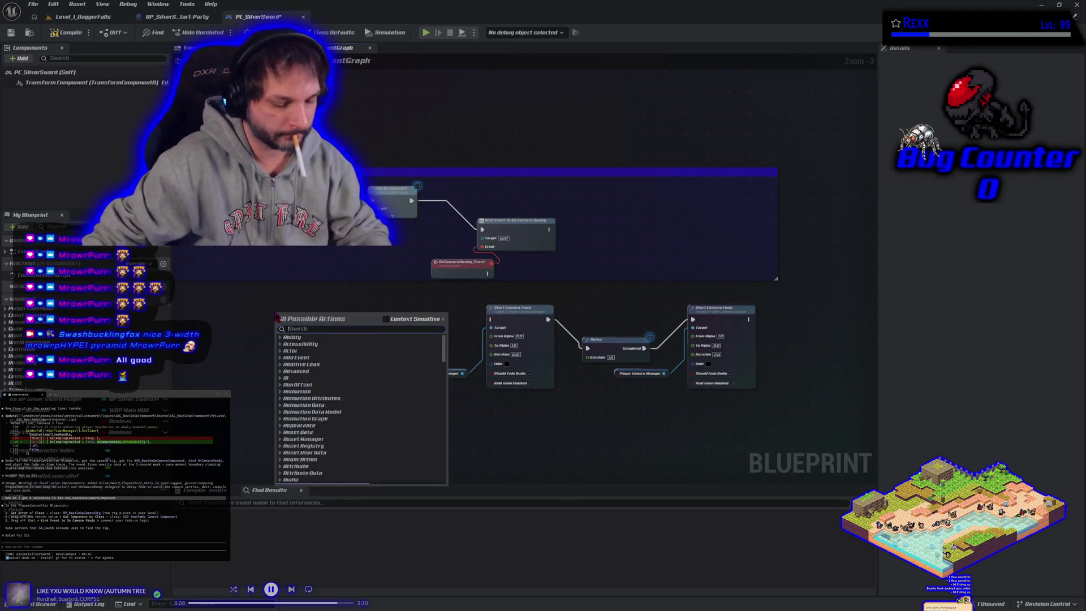
Add a Get Actor Of Class node to the graph and shift it up-left.
text(get actor of class)
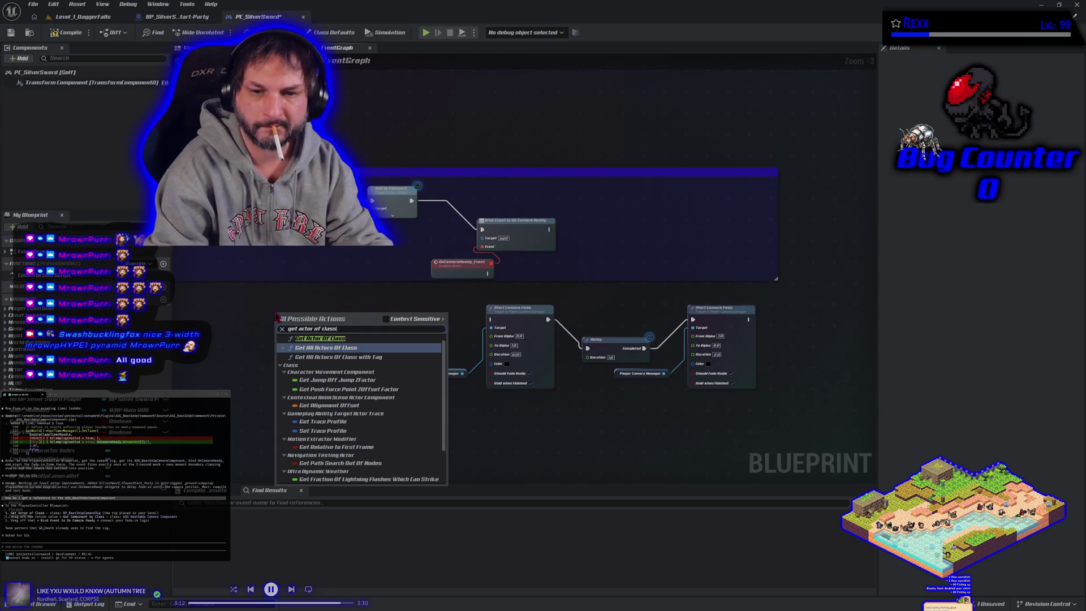
key(Return)
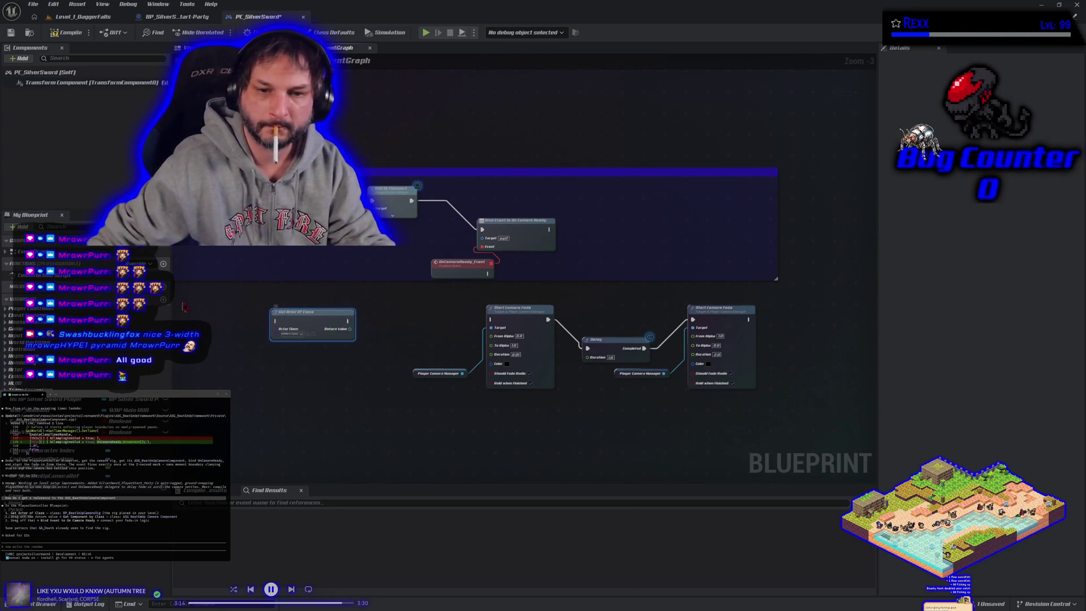
scroll(262, 361, up, 3)
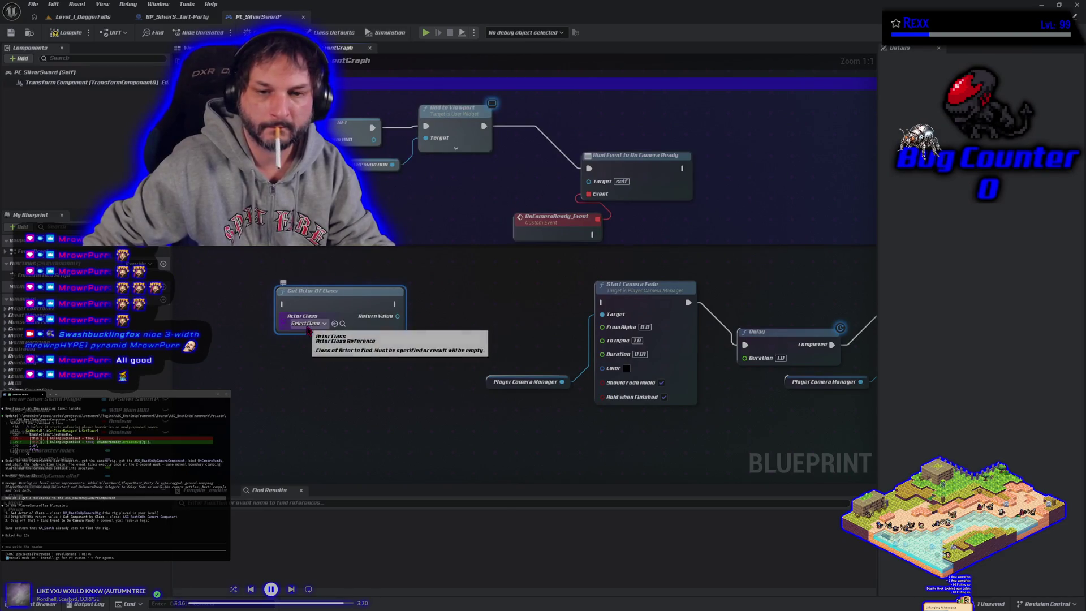
drag(345, 292, 311, 279)
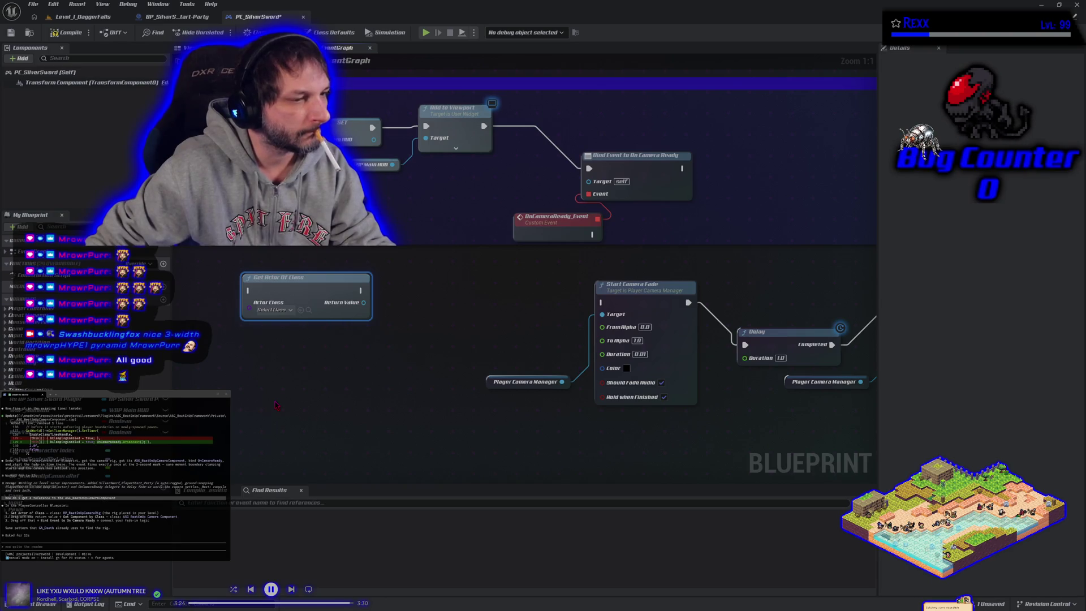
Set the Get Actor Of Class node's actor class to BP_BeatEmUpCameraRig.
right_click(276, 405)
text(get compo)
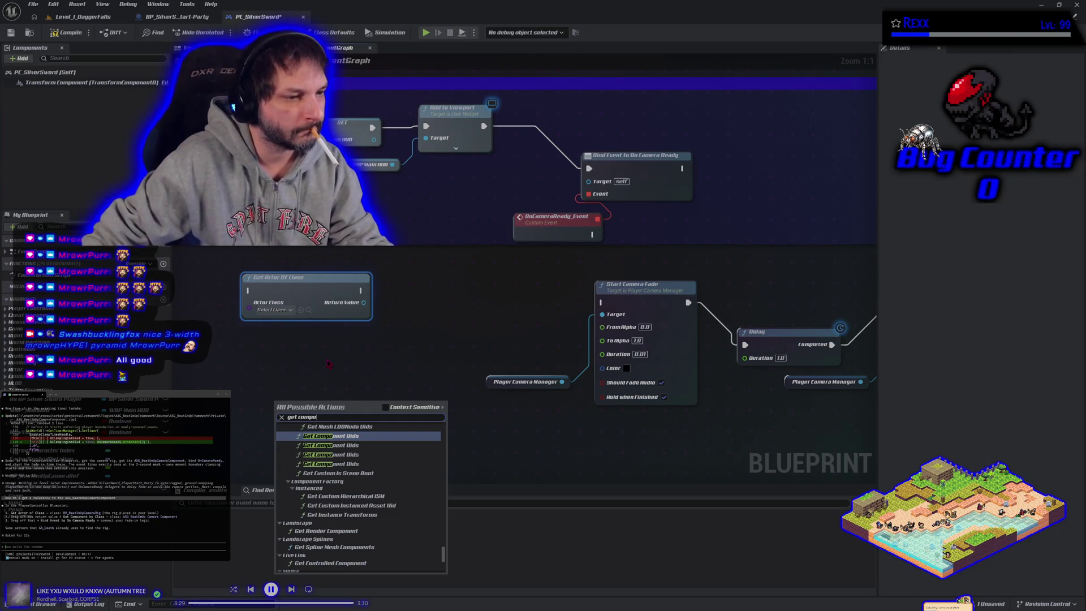
click(349, 337)
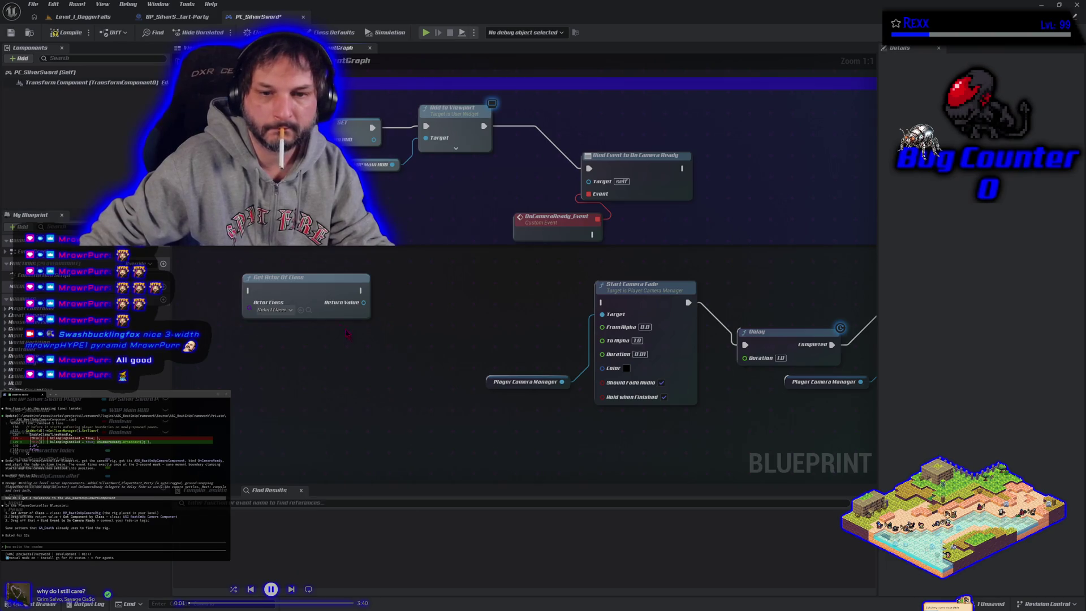
click(289, 310)
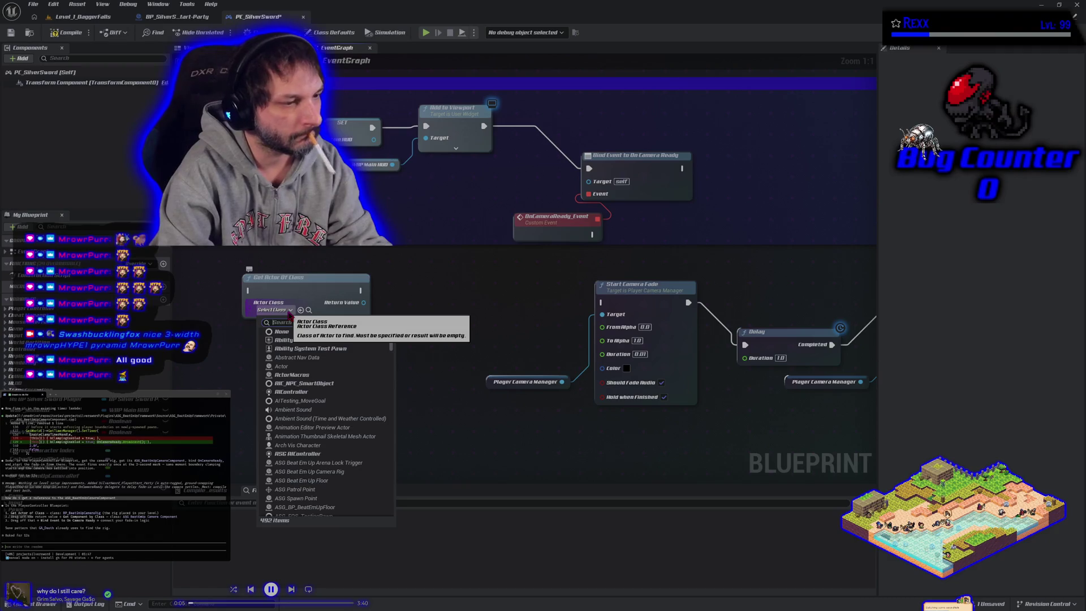
text(bp_)
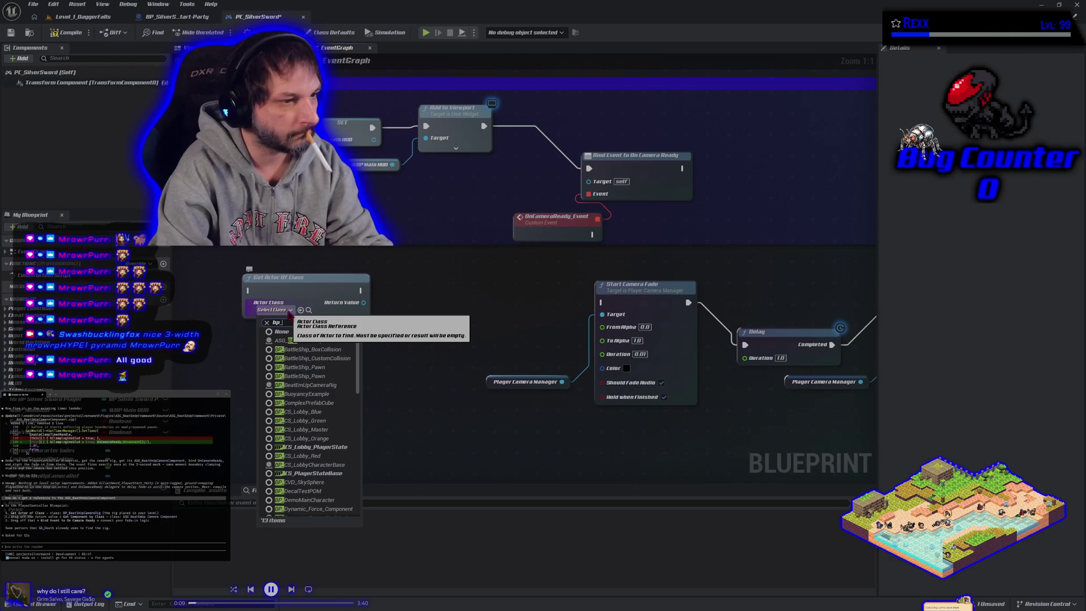
text(beat)
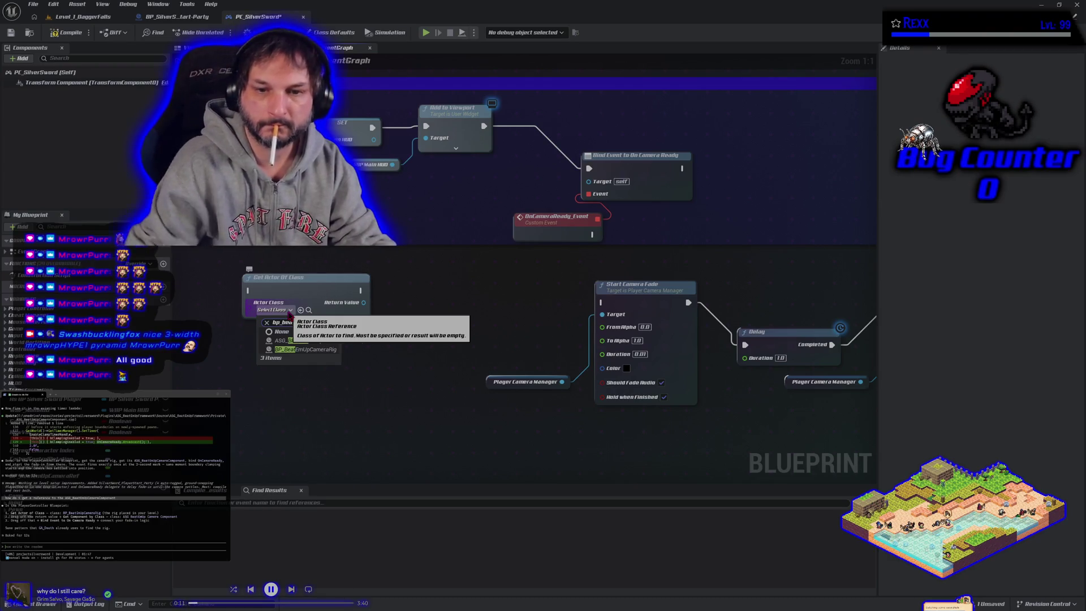
click(306, 349)
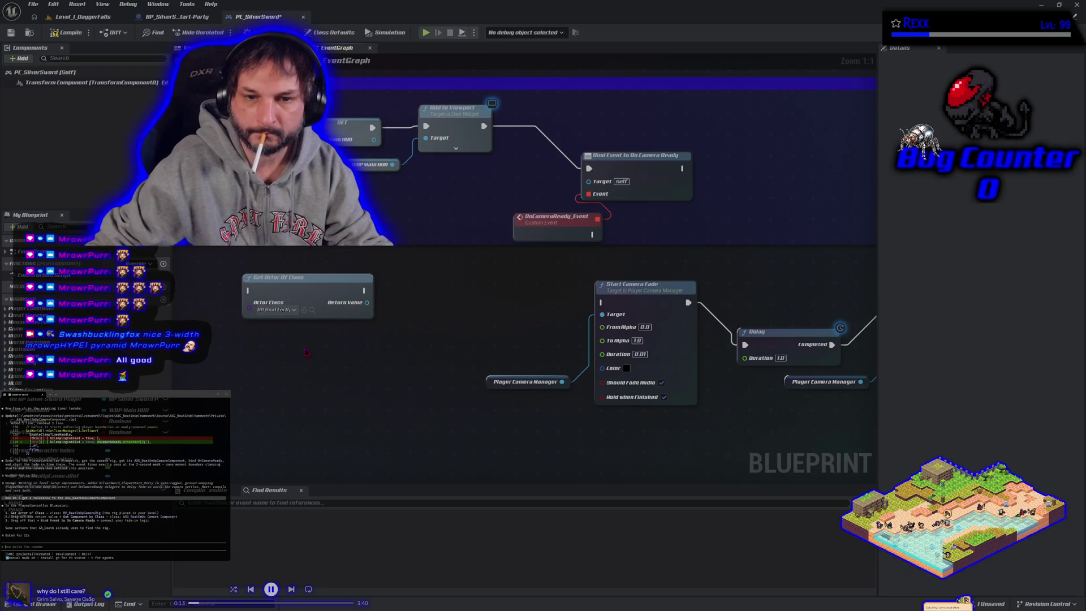
Add a Get Component by Class node fed from the found actor's Return Value.
mouse_move(367, 302)
mouse_down()
mouse_move(432, 311)
mouse_move(404, 307)
mouse_up()
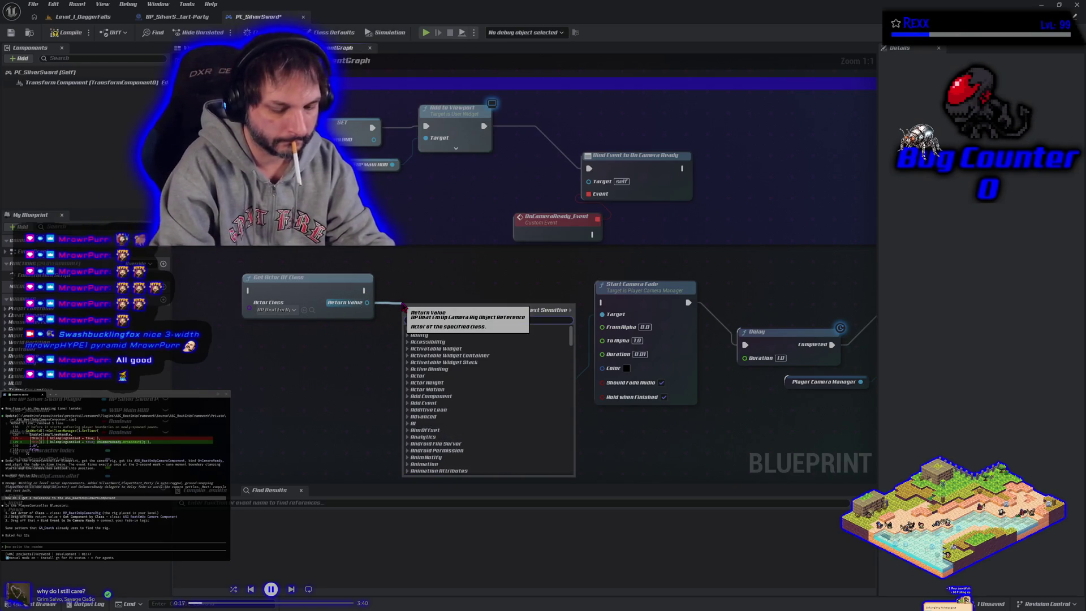
text(get comp)
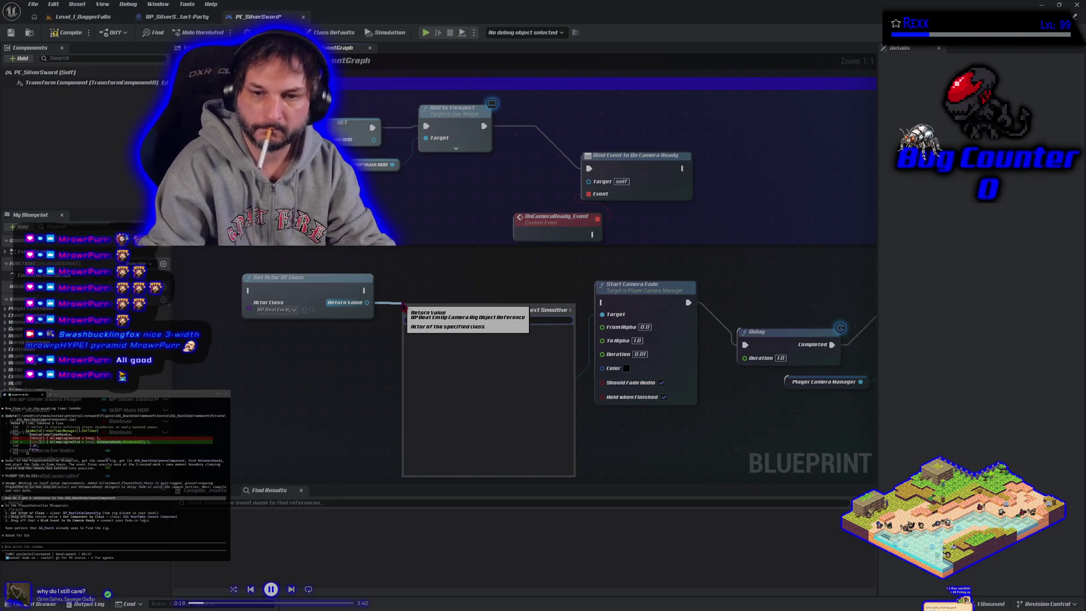
text(one)
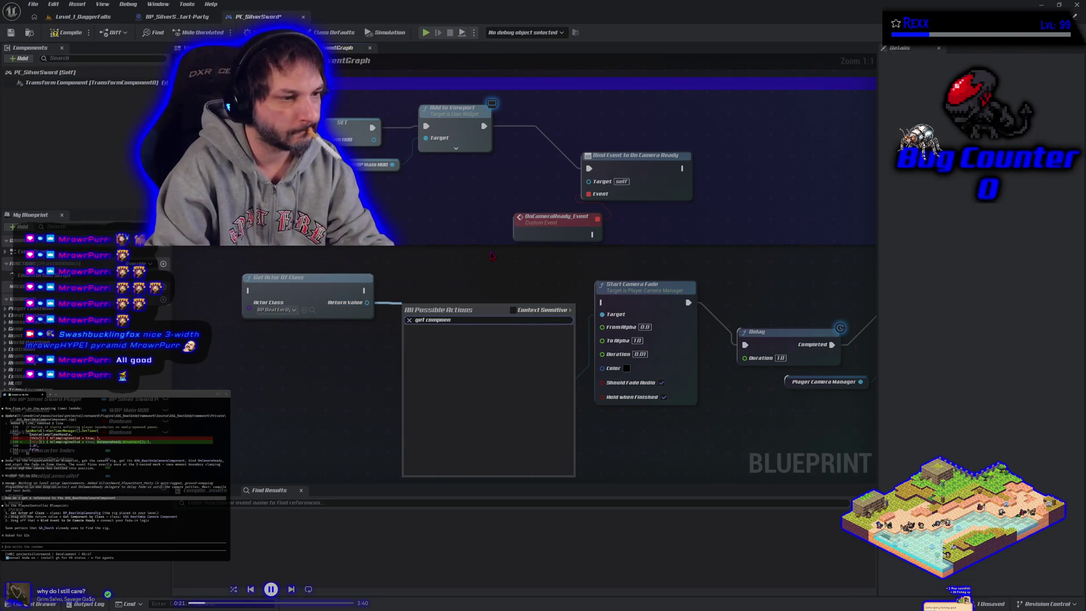
key(ctrl+a)
key(BackSpace)
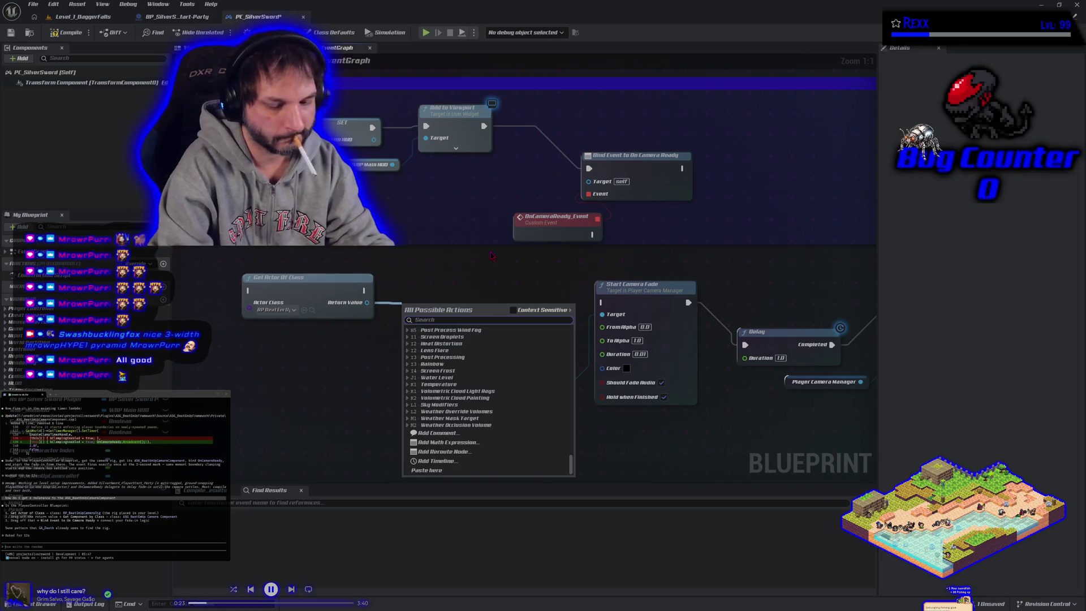
text(ge)
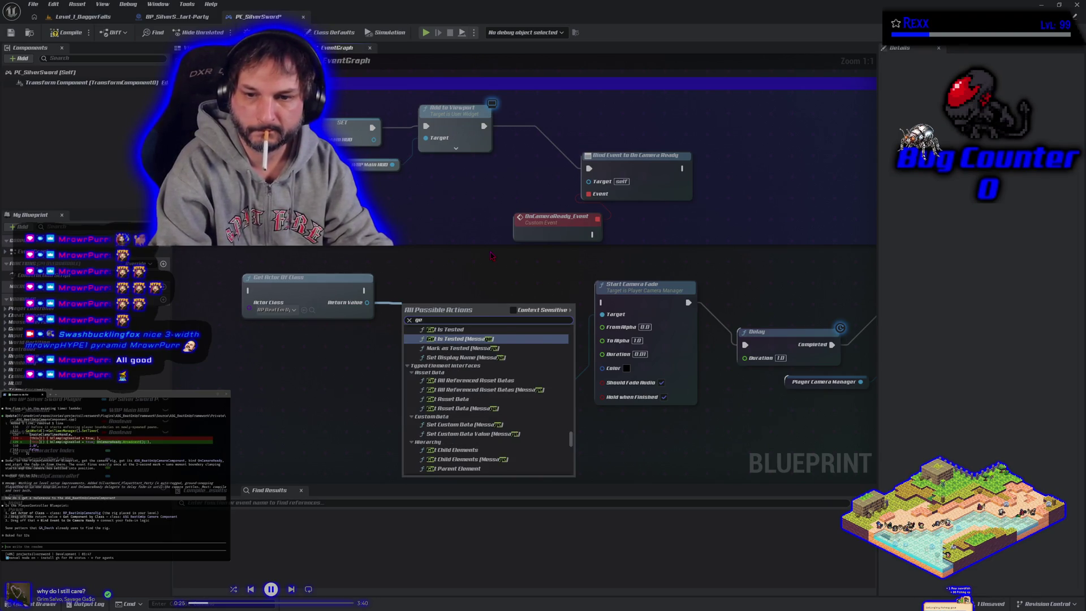
text(t asg_cam)
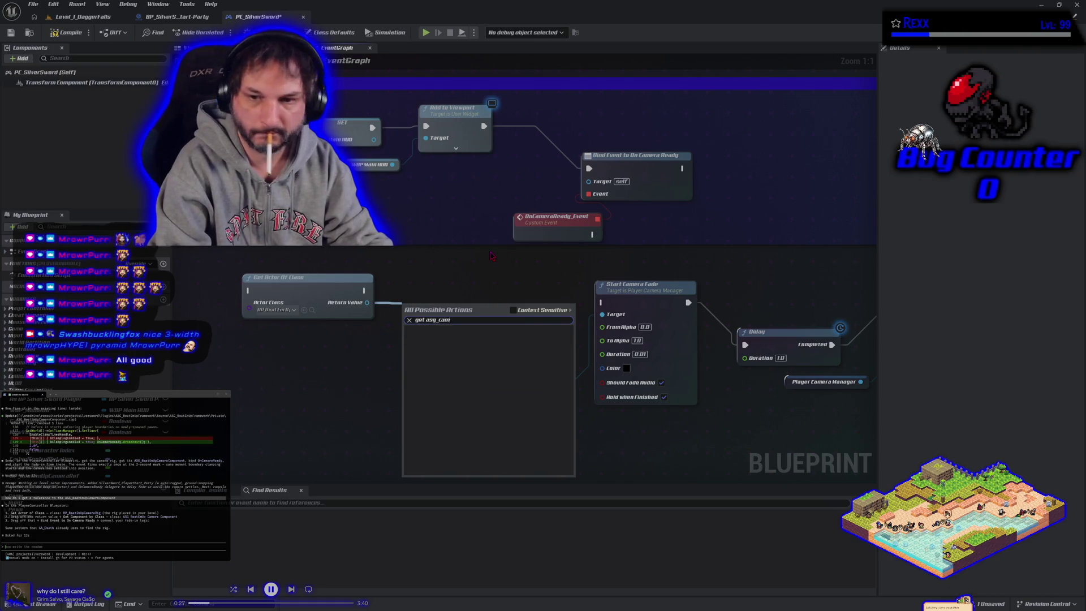
key(BackSpace)
key(BackSpace)
key(BackSpace)
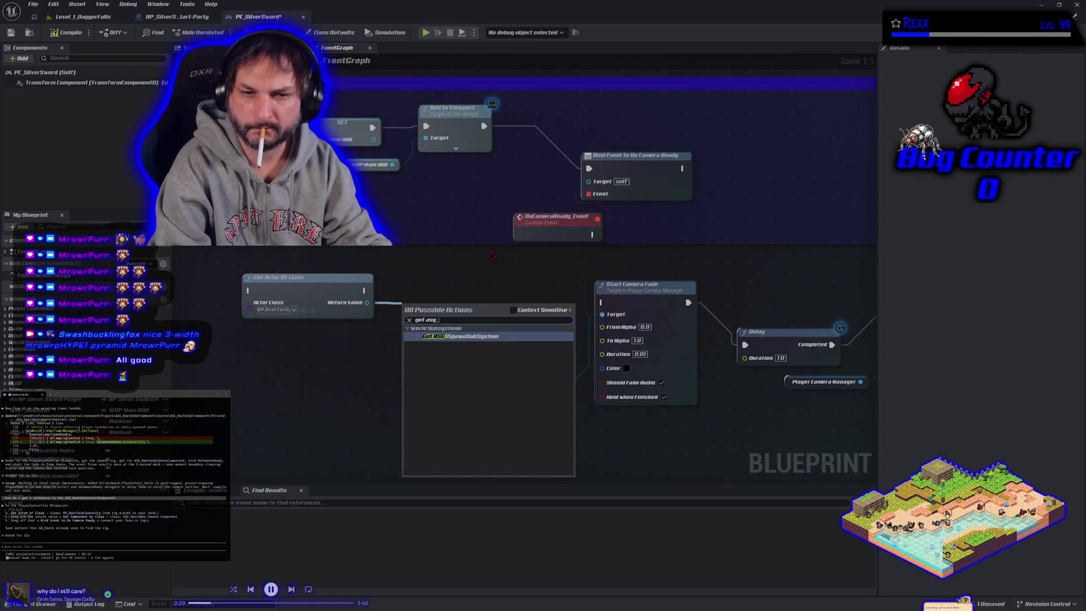
key(BackSpace)
key(BackSpace)
key(BackSpace)
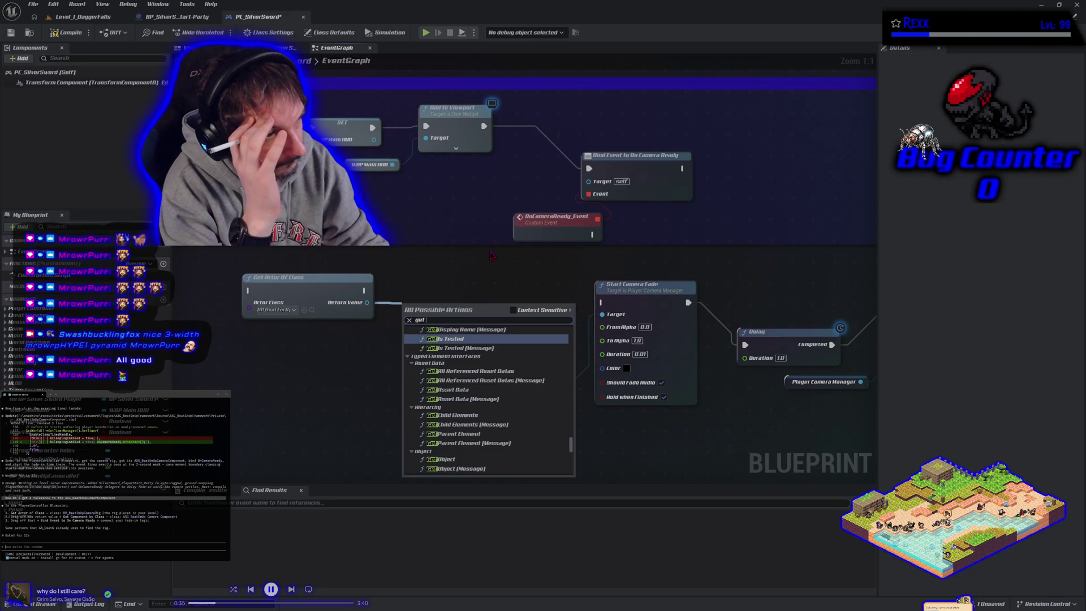
text(c)
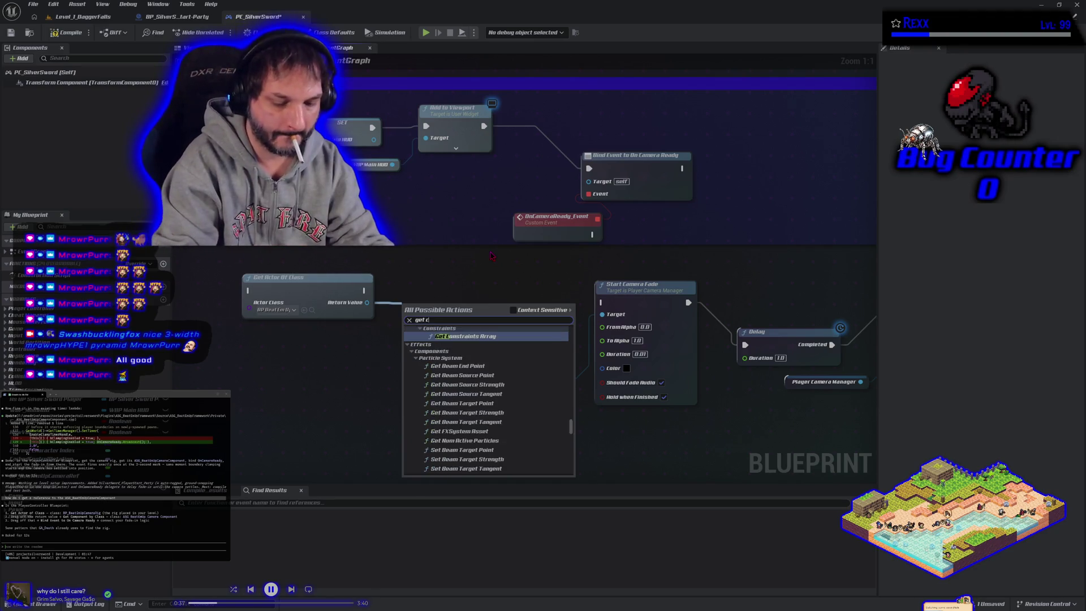
text(ompone by class)
key(Return)
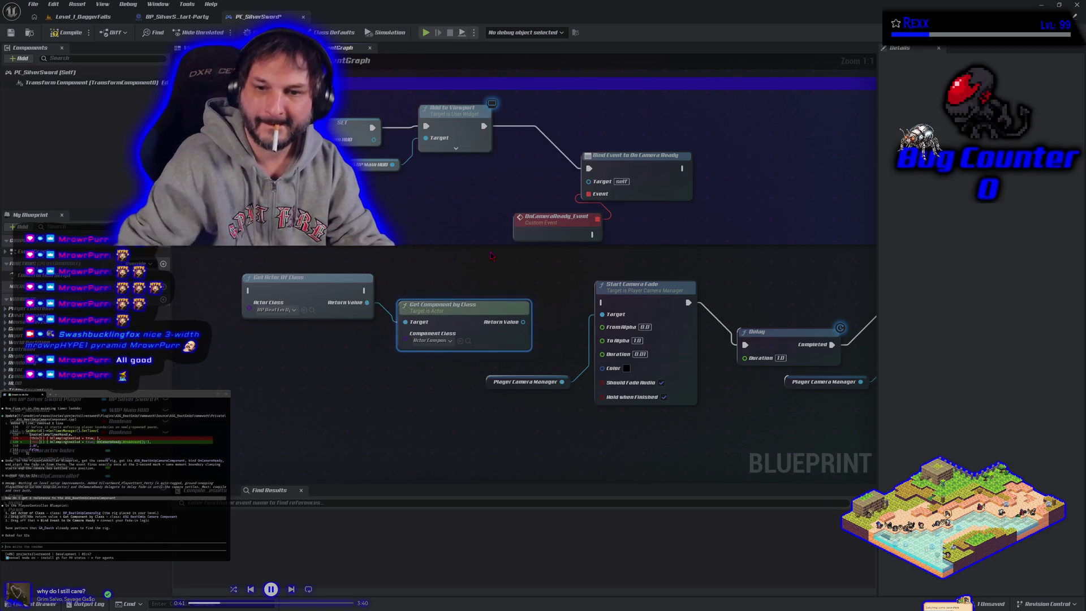
Set its Component Class to ASG Beat Em Up Camera Component.
click(449, 340)
text(as)
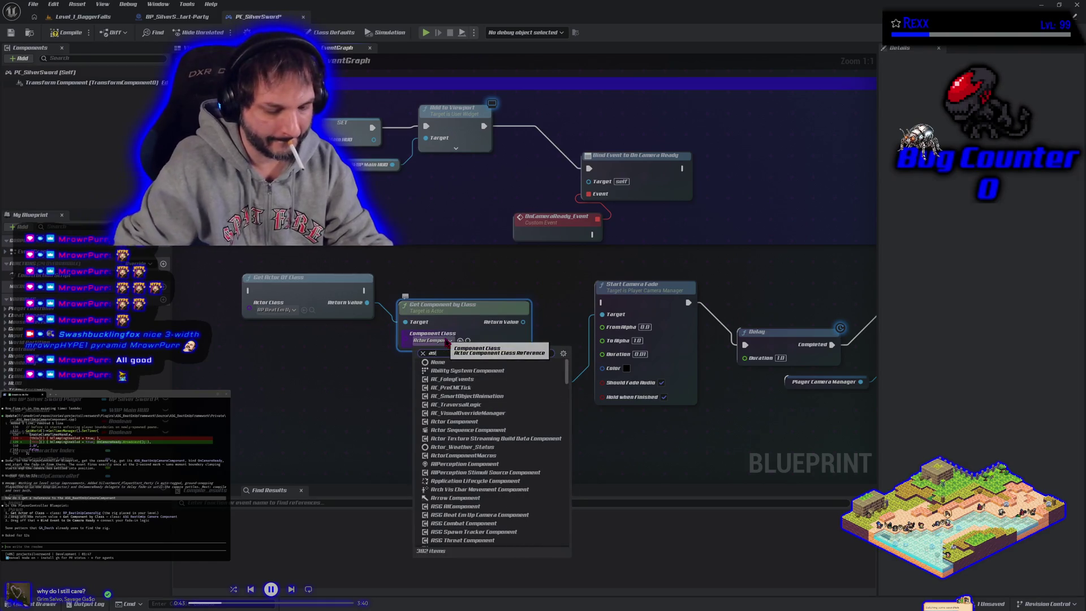
text(g_camera)
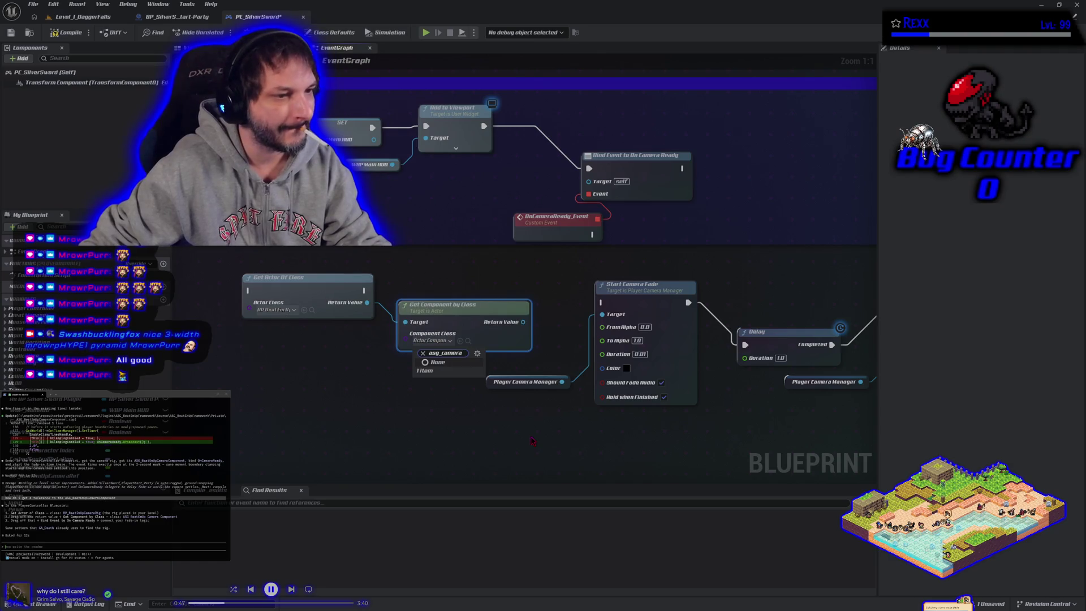
key(BackSpace)
key(BackSpace)
key(BackSpace)
key(BackSpace)
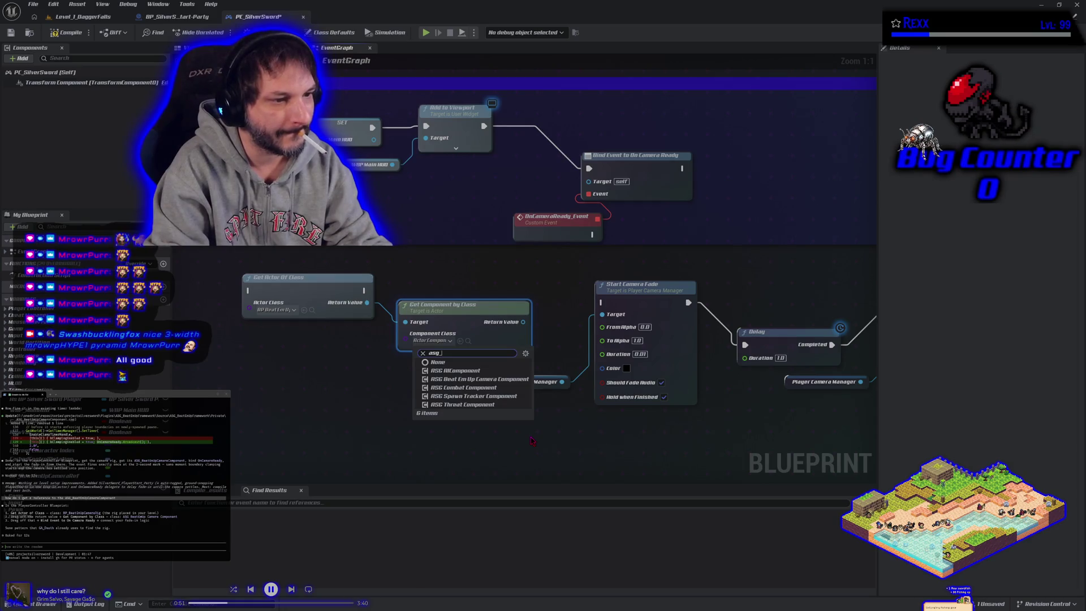
text(beat)
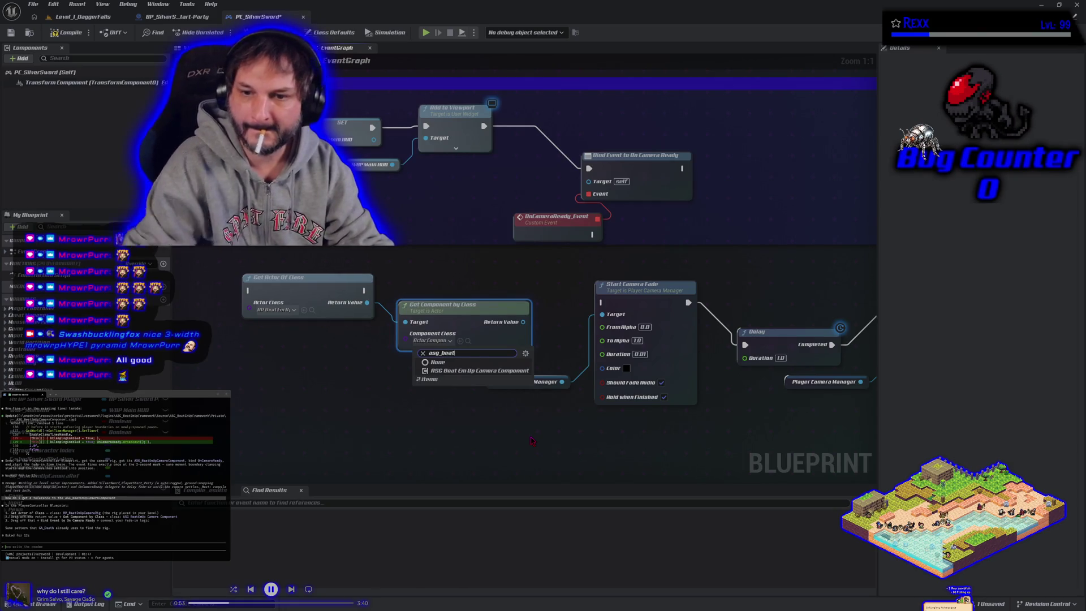
click(483, 372)
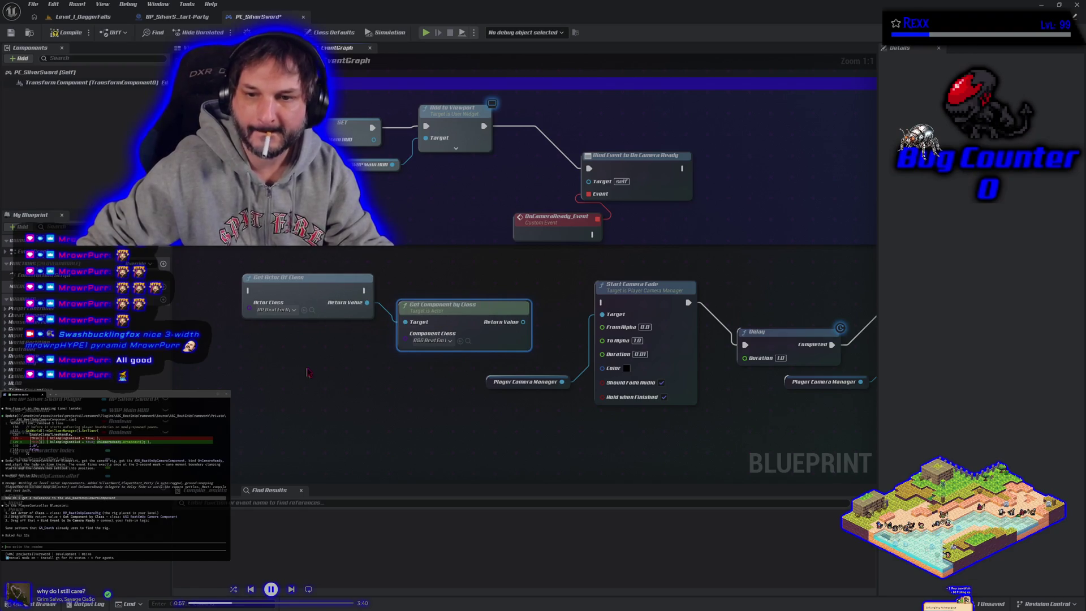
Place the lookup nodes beside Bind Event and wire Add to Viewport through Get Actor Of Class into Bind Event.
drag(439, 370, 340, 300)
drag(436, 321, 389, 315)
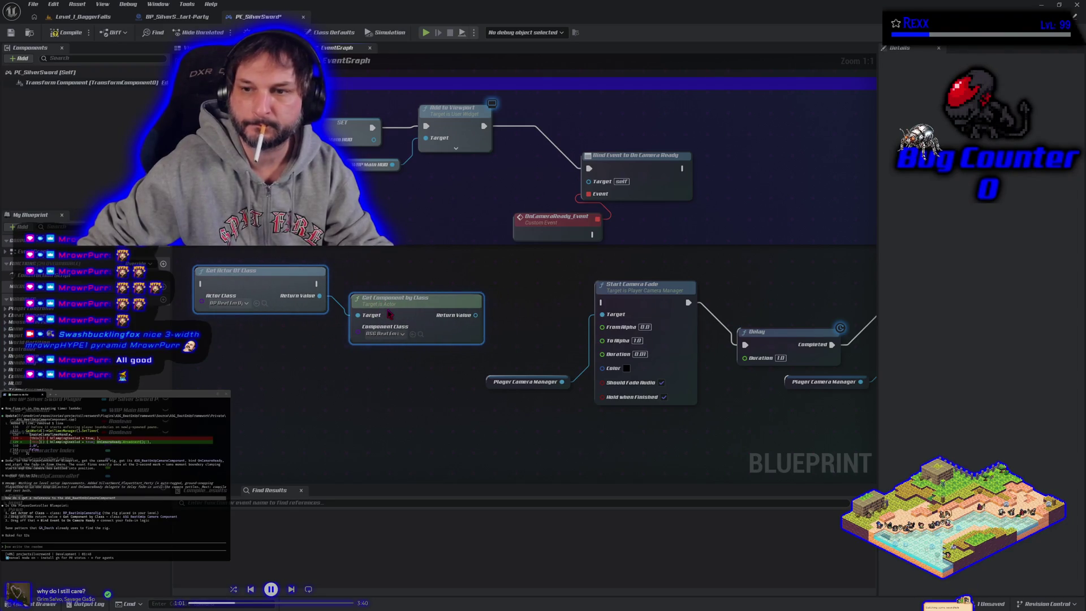
mouse_move(389, 315)
mouse_down()
mouse_move(604, 251)
mouse_move(705, 152)
mouse_move(575, 174)
mouse_up()
mouse_move(354, 149)
mouse_down()
mouse_move(425, 163)
mouse_move(392, 149)
mouse_up()
mouse_move(432, 227)
mouse_down()
mouse_move(488, 188)
mouse_move(725, 228)
mouse_move(810, 175)
mouse_up()
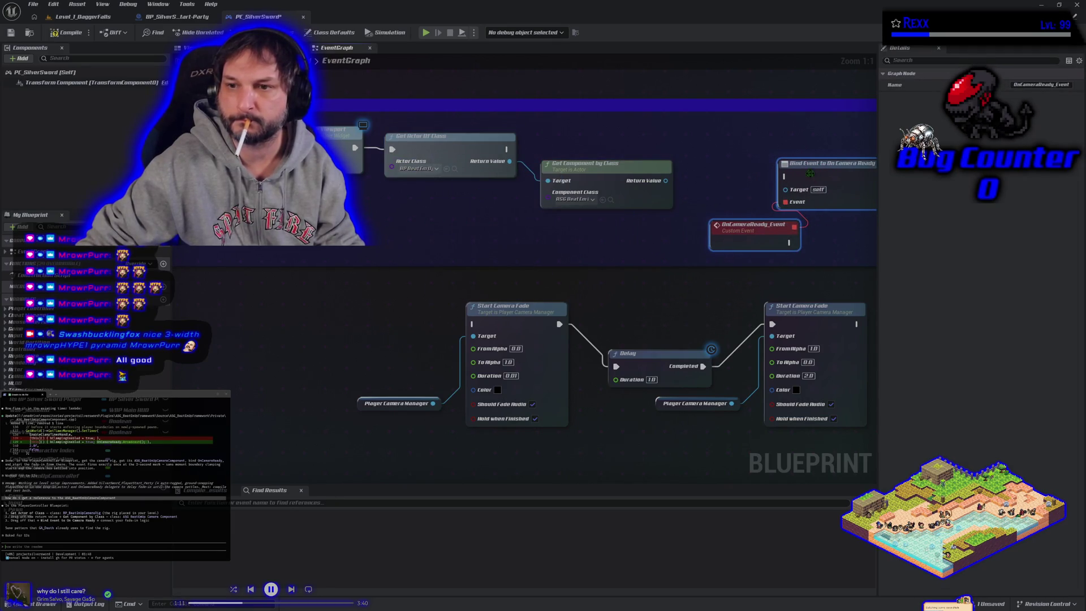
mouse_move(665, 186)
mouse_down()
mouse_move(436, 208)
mouse_move(557, 210)
mouse_up()
drag(317, 169, 555, 198)
Shift the fade node group right and set OnCameraReady just left of the fade chain.
drag(573, 195, 573, 168)
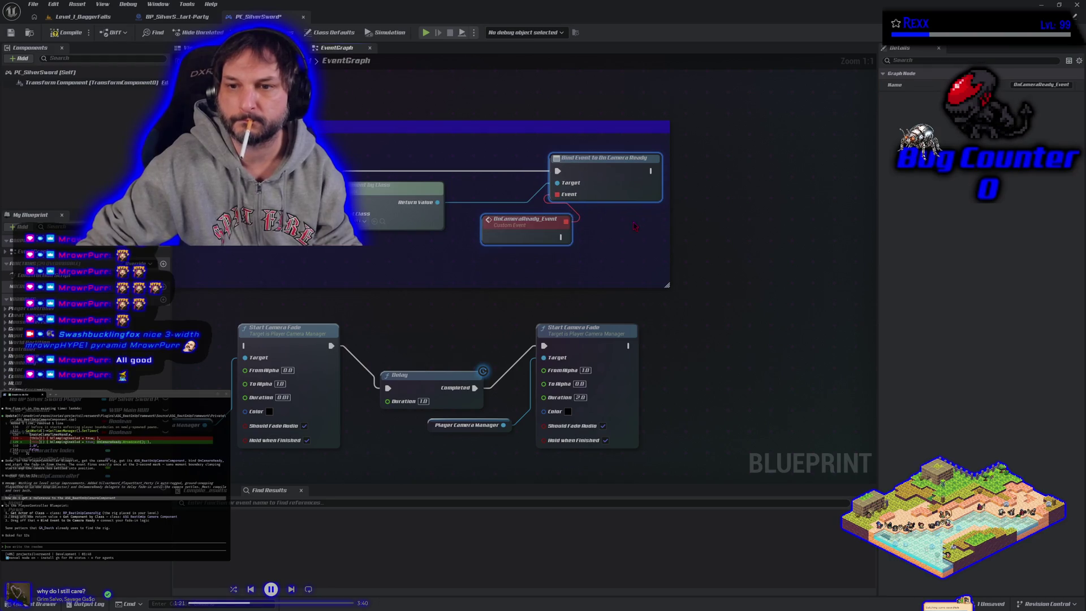
drag(524, 224, 510, 252)
scroll(635, 245, down, 5)
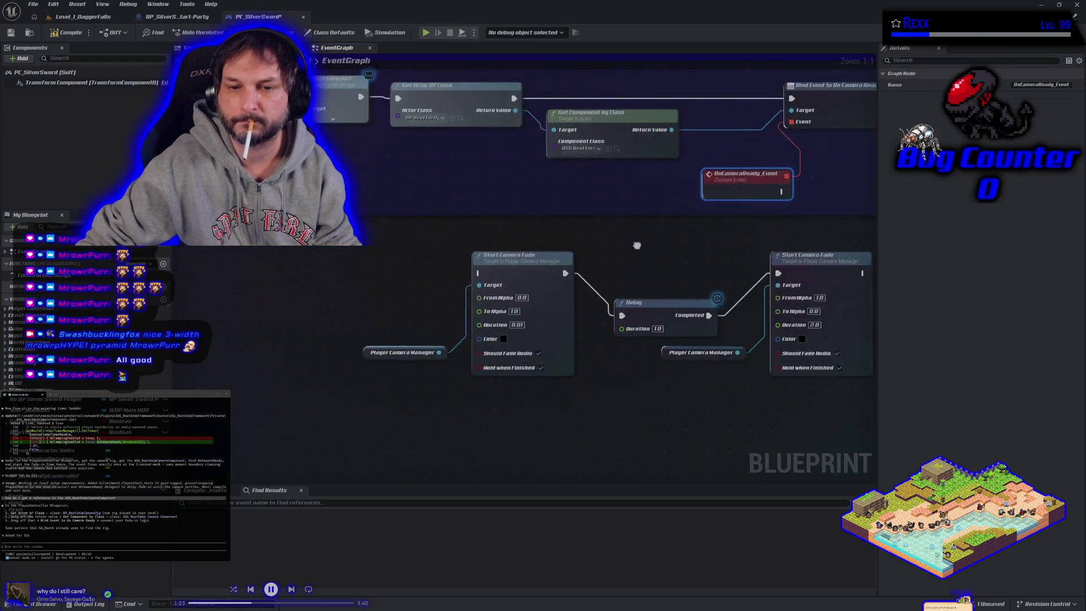
mouse_move(605, 317)
mouse_down()
mouse_move(444, 346)
mouse_move(432, 335)
mouse_up()
drag(361, 259, 569, 299)
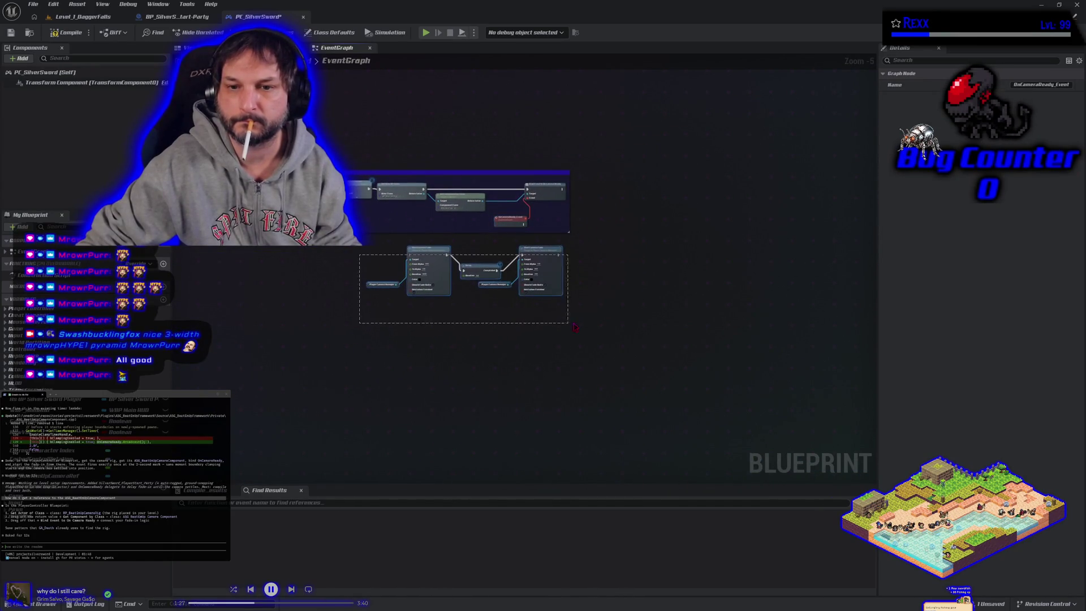
drag(433, 256, 582, 258)
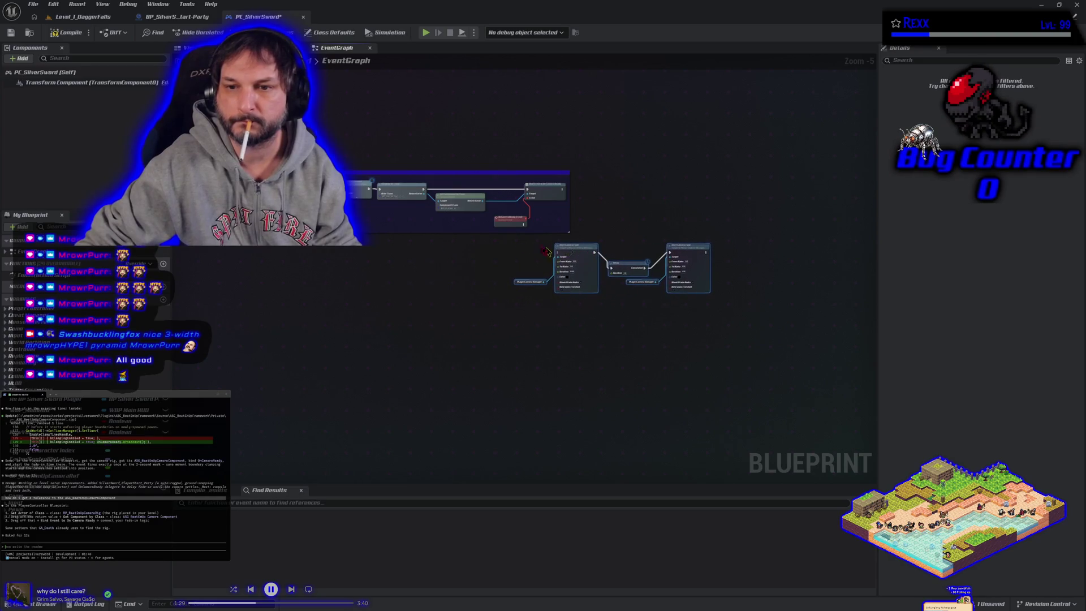
mouse_move(507, 226)
mouse_down()
mouse_move(515, 257)
mouse_move(492, 245)
mouse_move(525, 245)
mouse_move(764, 345)
mouse_up()
scroll(534, 270, up, 3)
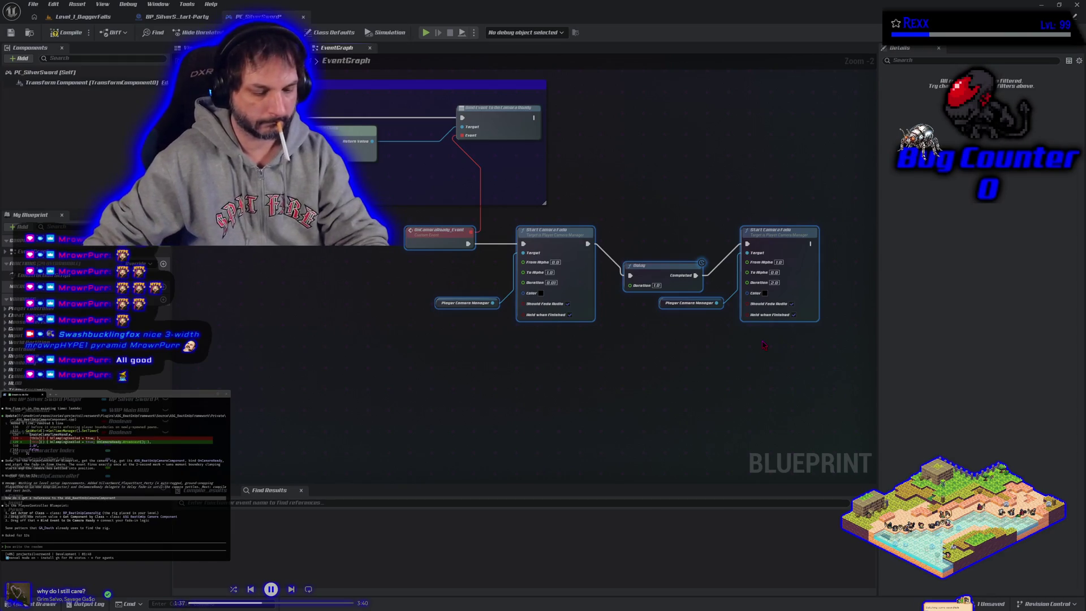
Title the comment 'Camera Fade', give it a new colour, and move it with its enclosed nodes.
text(cCamera Fade)
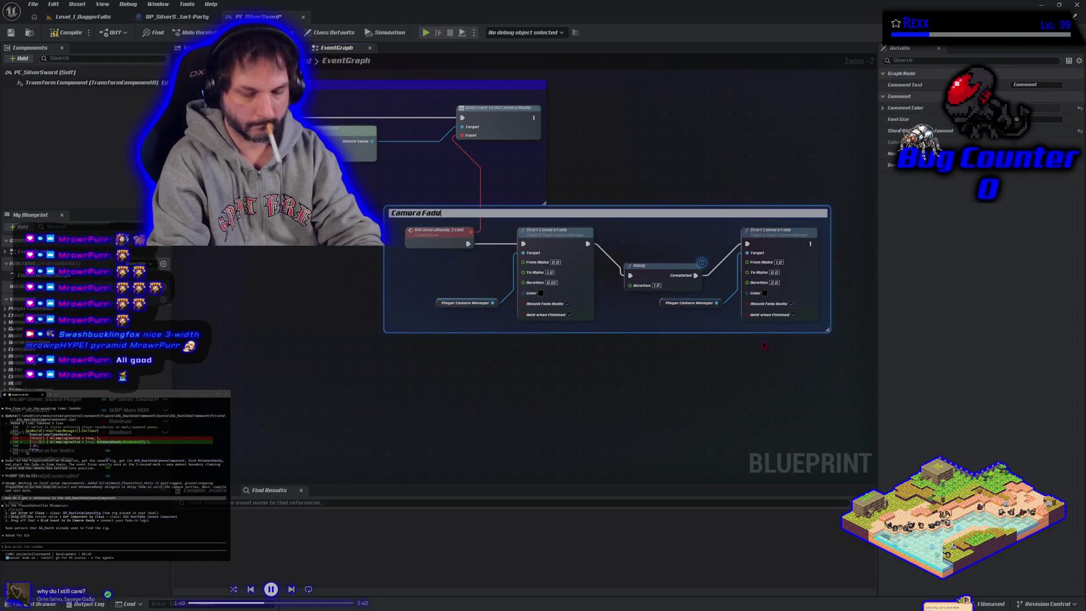
key(Return)
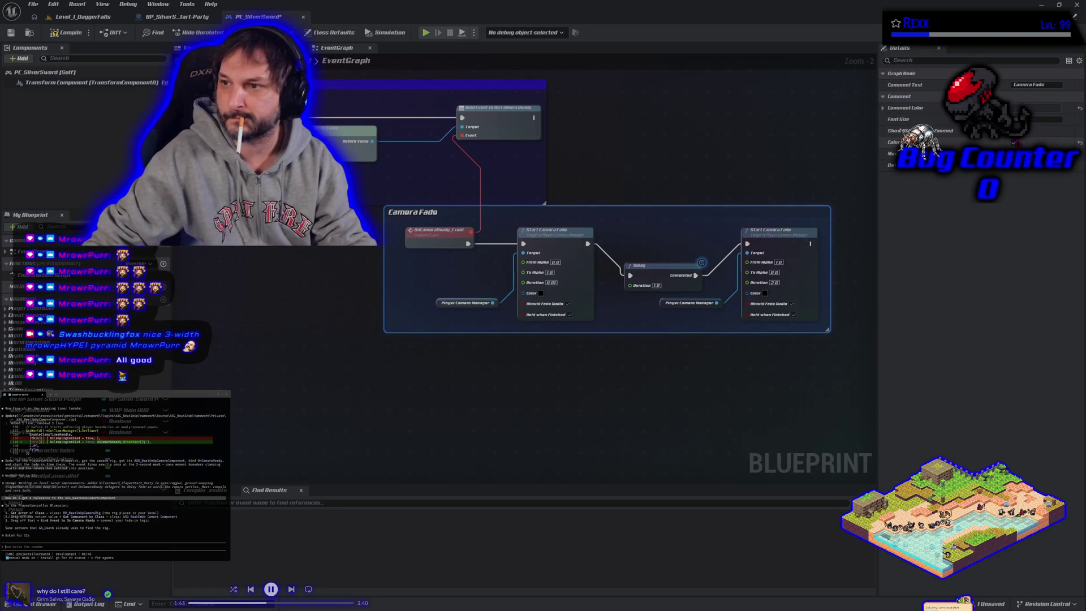
click(1044, 110)
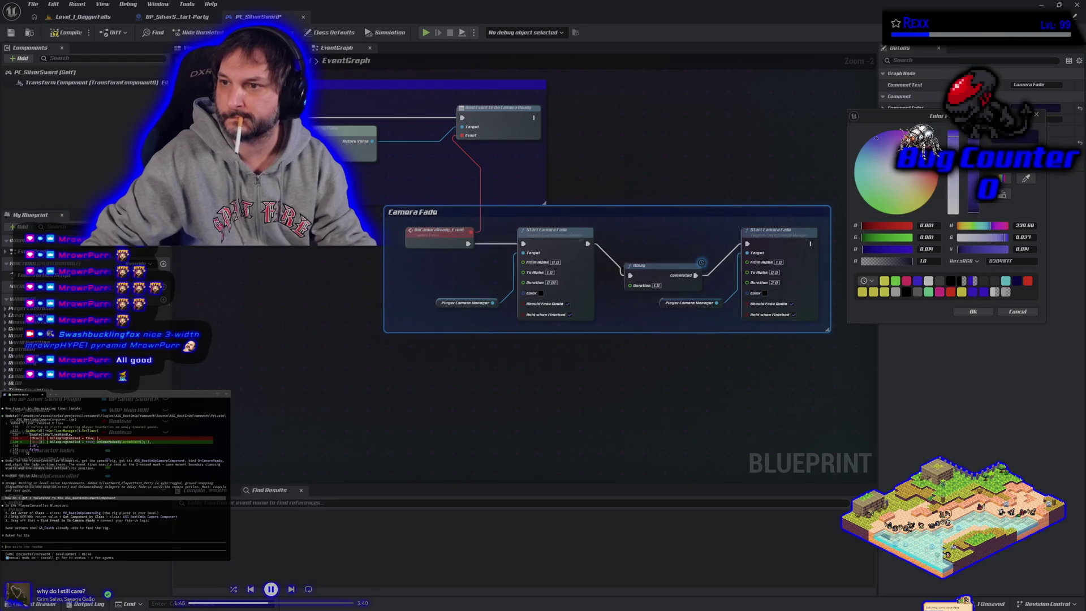
click(973, 311)
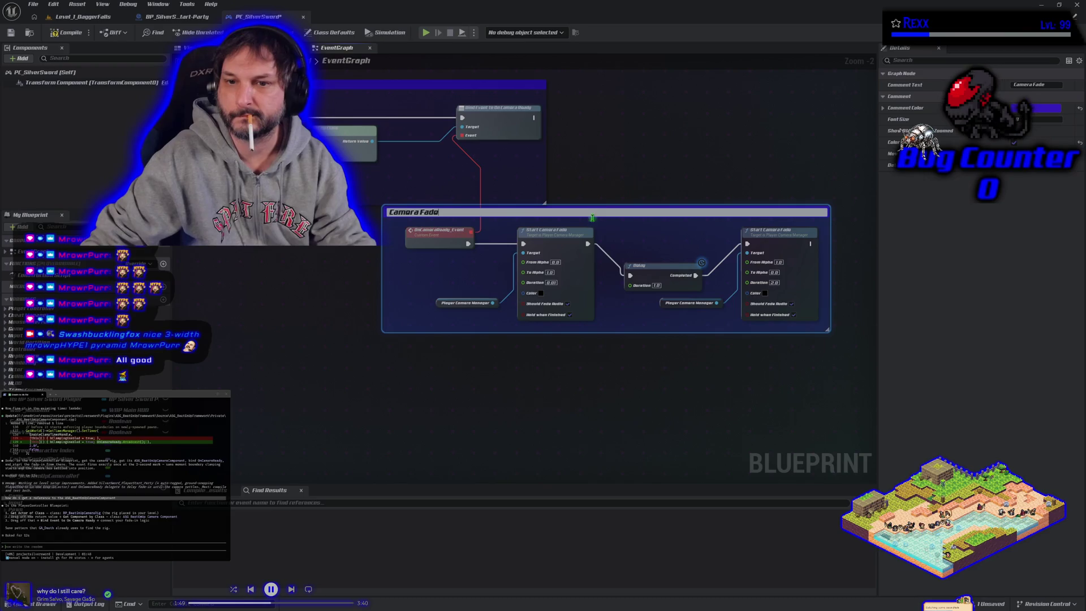
click(650, 252)
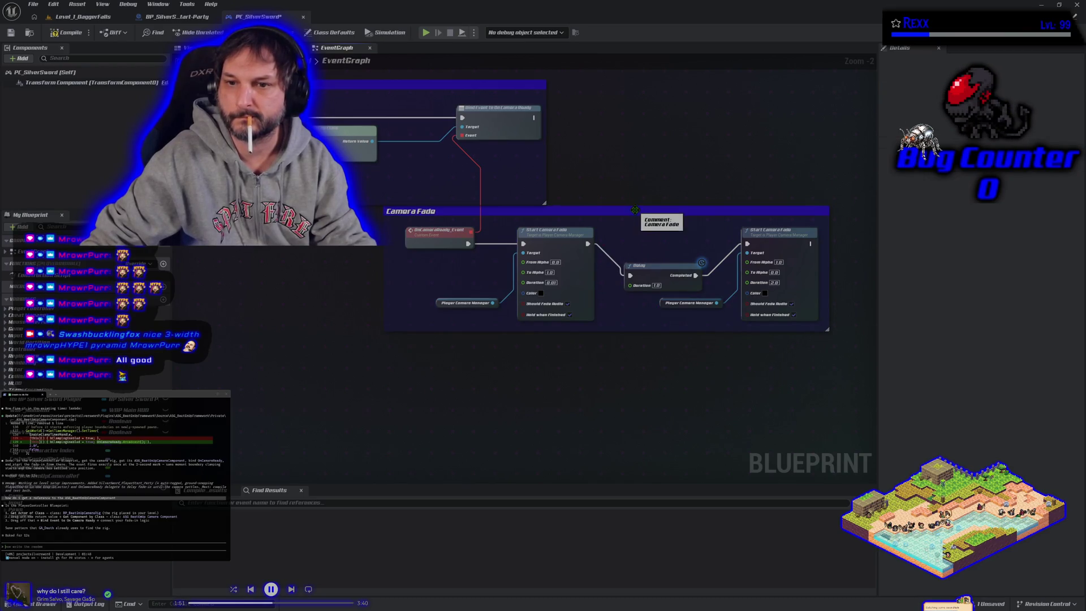
mouse_move(641, 219)
mouse_down()
mouse_move(719, 226)
mouse_move(604, 225)
mouse_up()
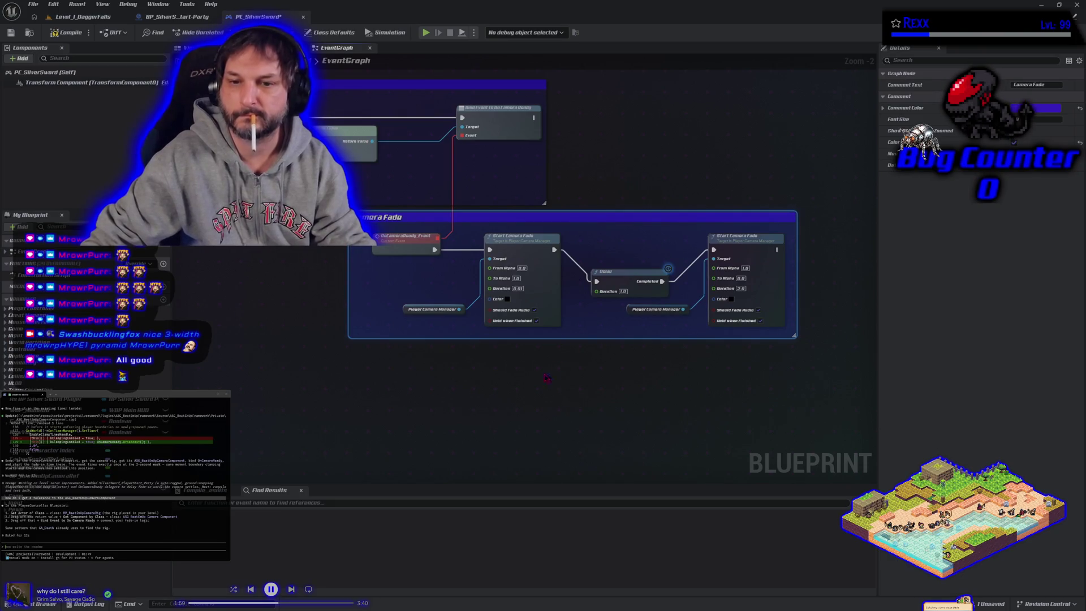
Save PC_SilverSword, play-test in Level_1_DaggerFalls, then go back to the PC_SilverSword event graph.
click(52, 33)
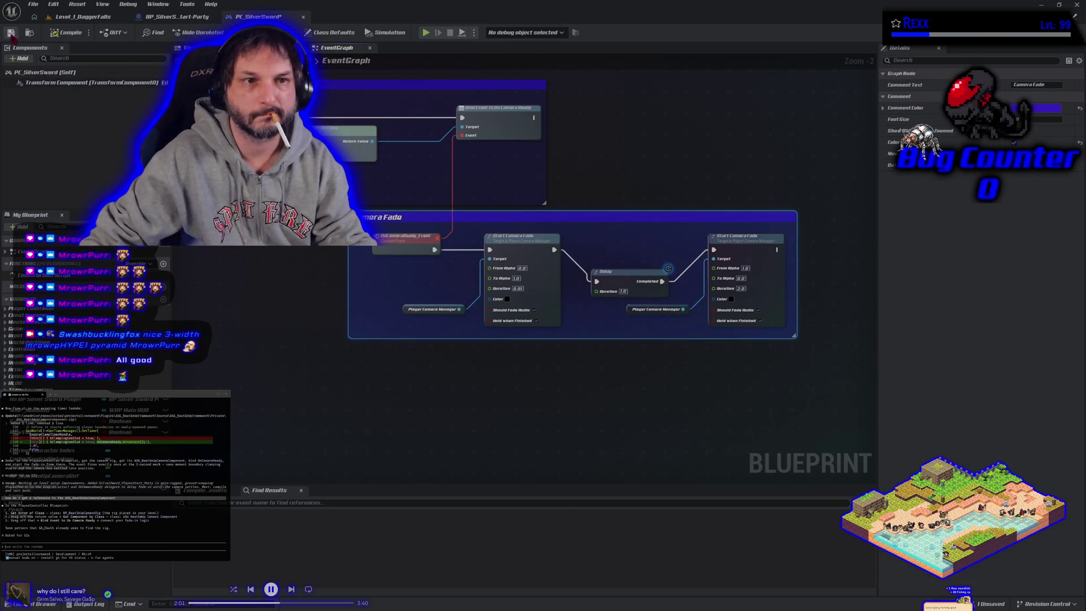
click(11, 32)
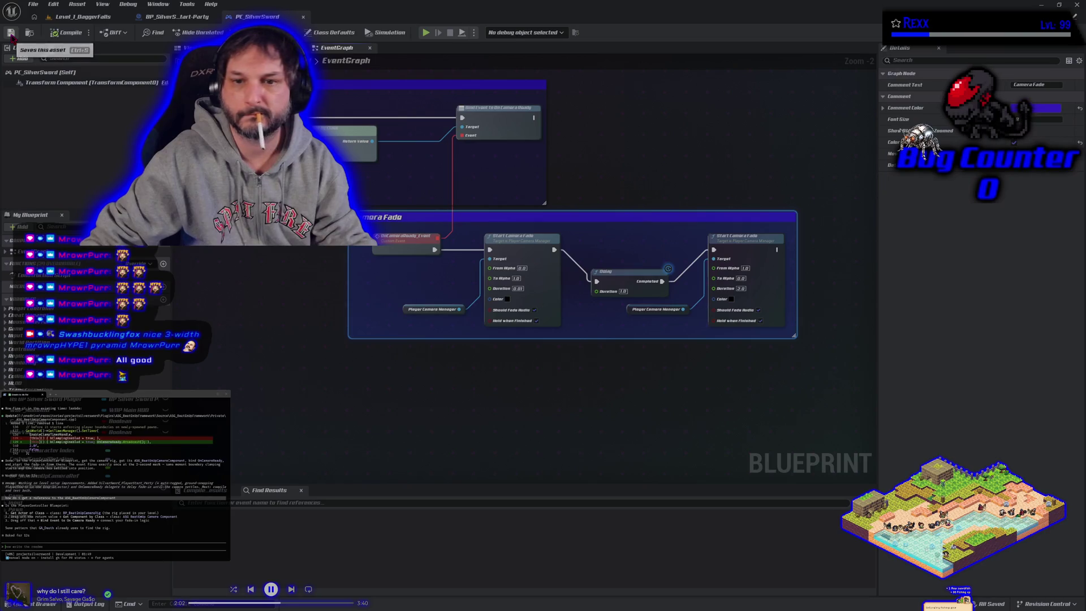
click(86, 18)
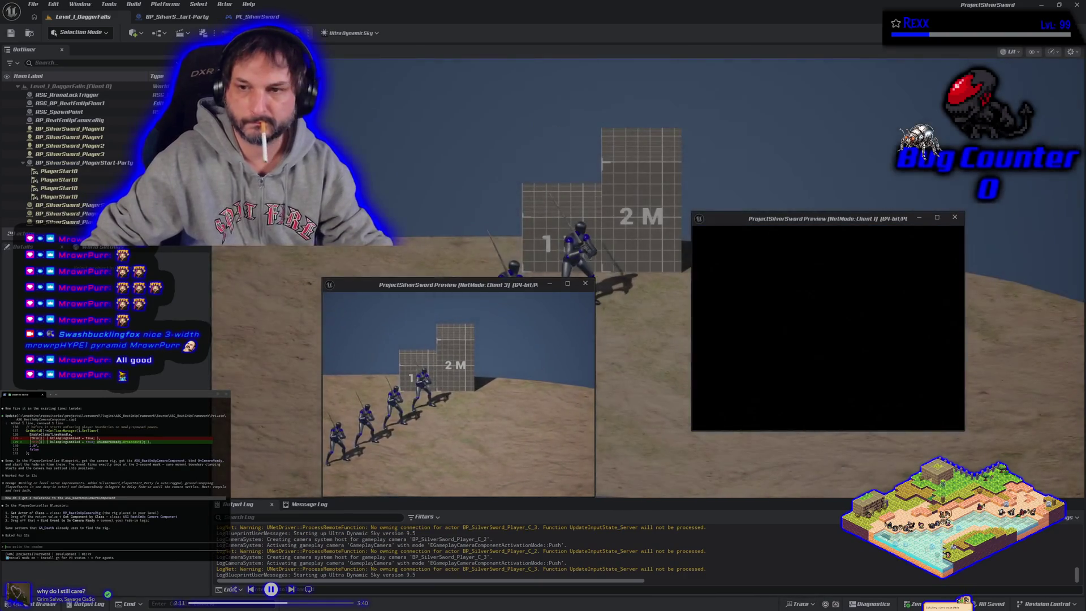
key(Escape)
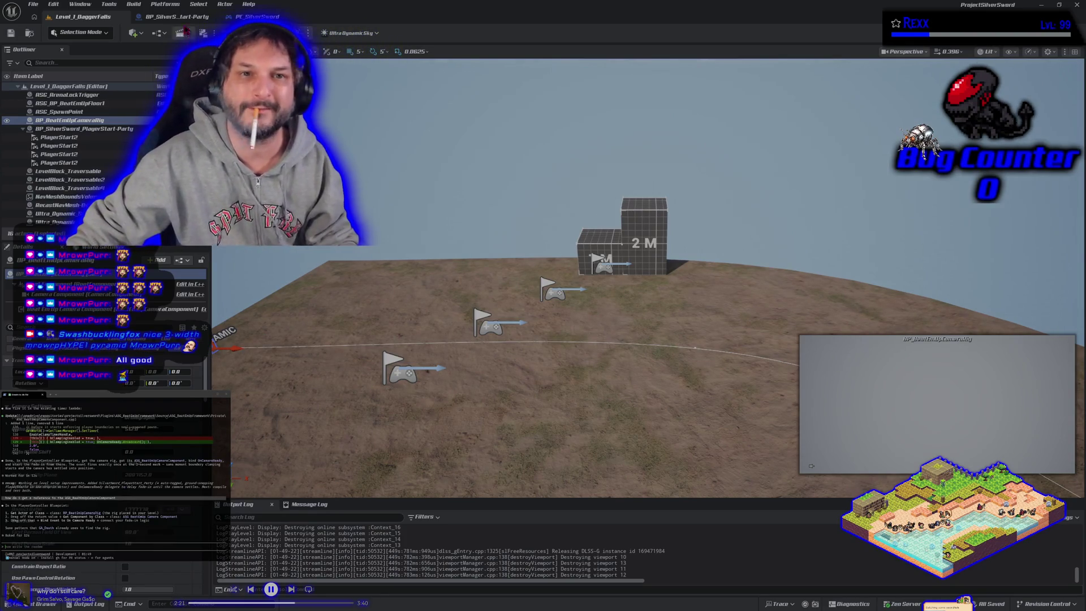
click(187, 17)
click(258, 17)
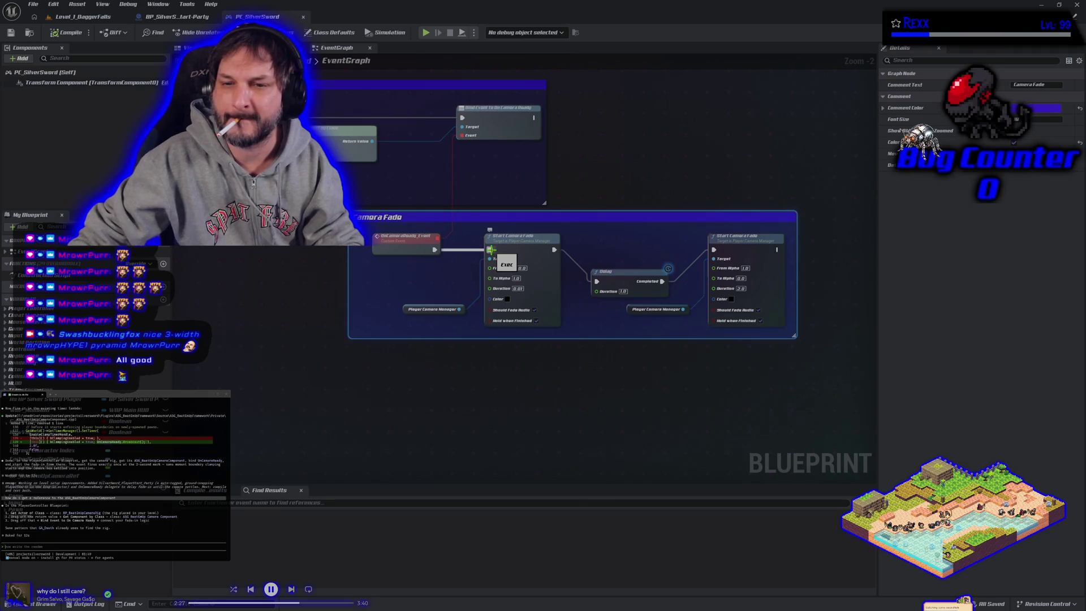
Unhook OnCameraReady_Event from the first Start Camera Fade and delete the Delay node.
mouse_move(490, 249)
mouse_down()
mouse_move(547, 248)
mouse_move(597, 281)
mouse_up()
key(Delete)
drag(451, 267, 519, 327)
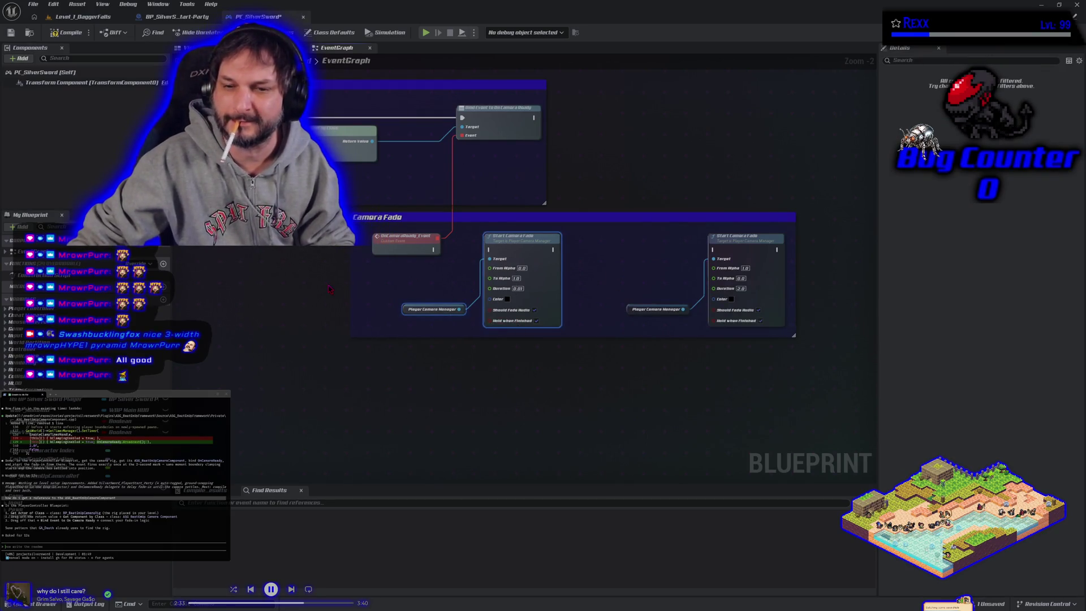
Move the first Start Camera Fade beside Bind Event and wire Bind Event to On Camera Ready into it.
drag(330, 290, 555, 327)
drag(760, 283, 459, 300)
mouse_move(657, 276)
mouse_down()
mouse_move(384, 270)
mouse_move(492, 284)
mouse_move(676, 285)
mouse_move(670, 278)
mouse_up()
drag(512, 310, 643, 331)
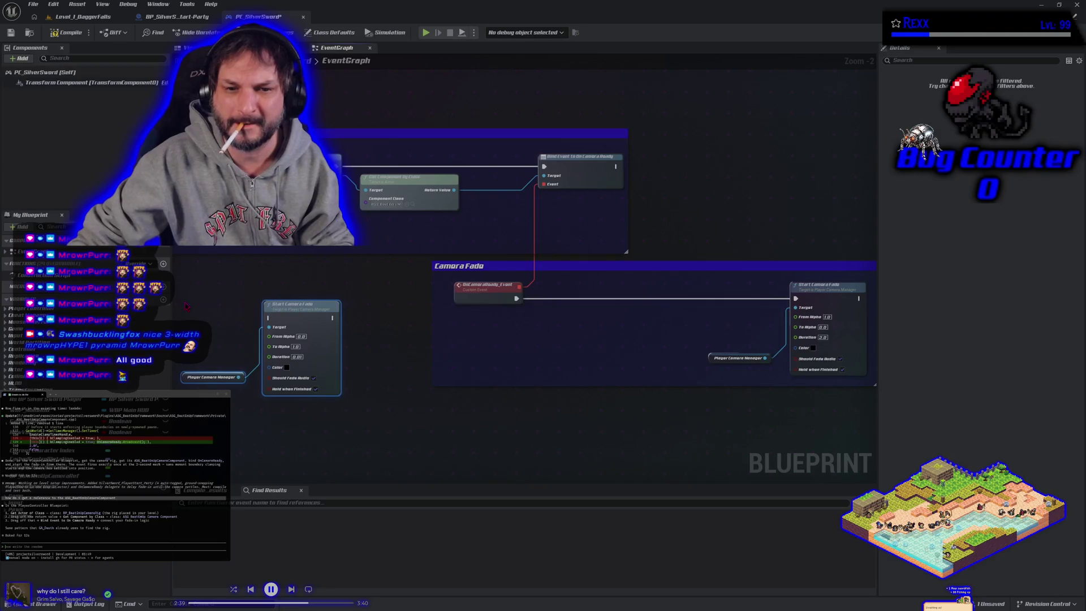
mouse_move(316, 332)
mouse_down()
mouse_move(605, 269)
mouse_move(773, 179)
mouse_up()
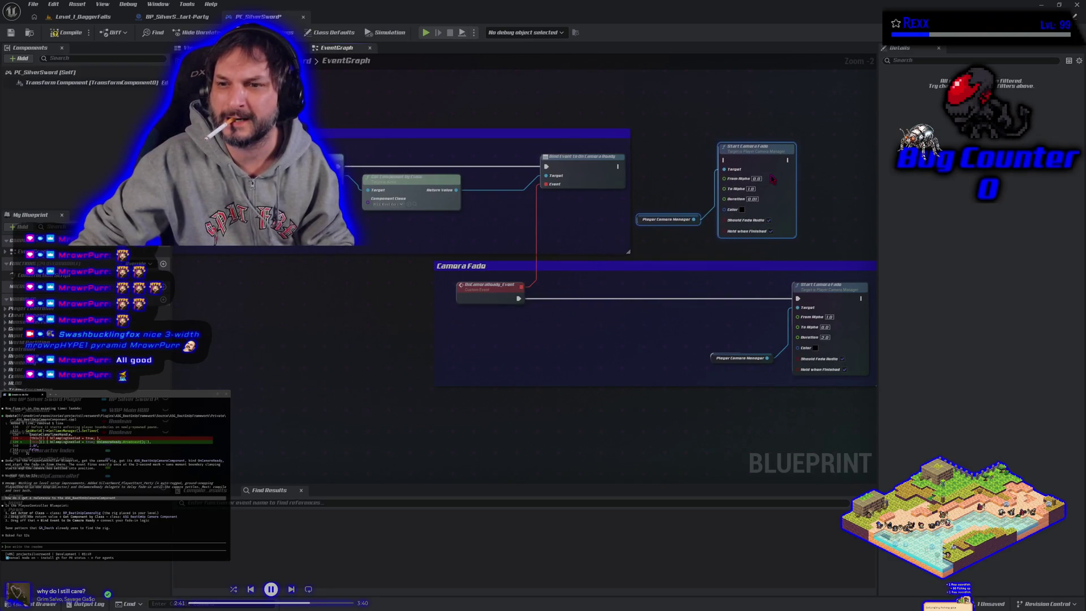
drag(620, 167, 725, 160)
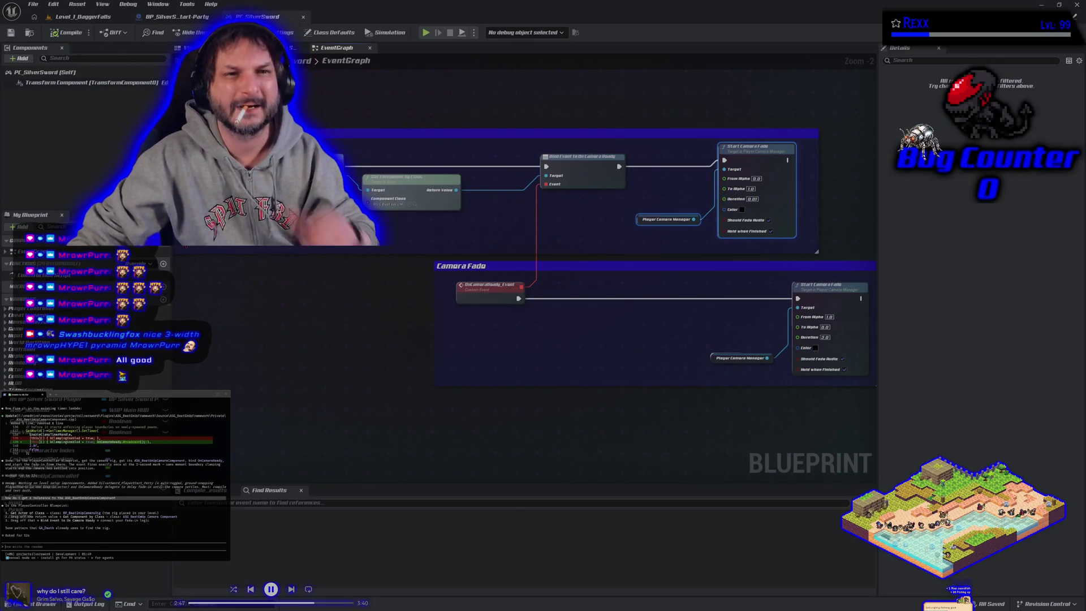
click(85, 17)
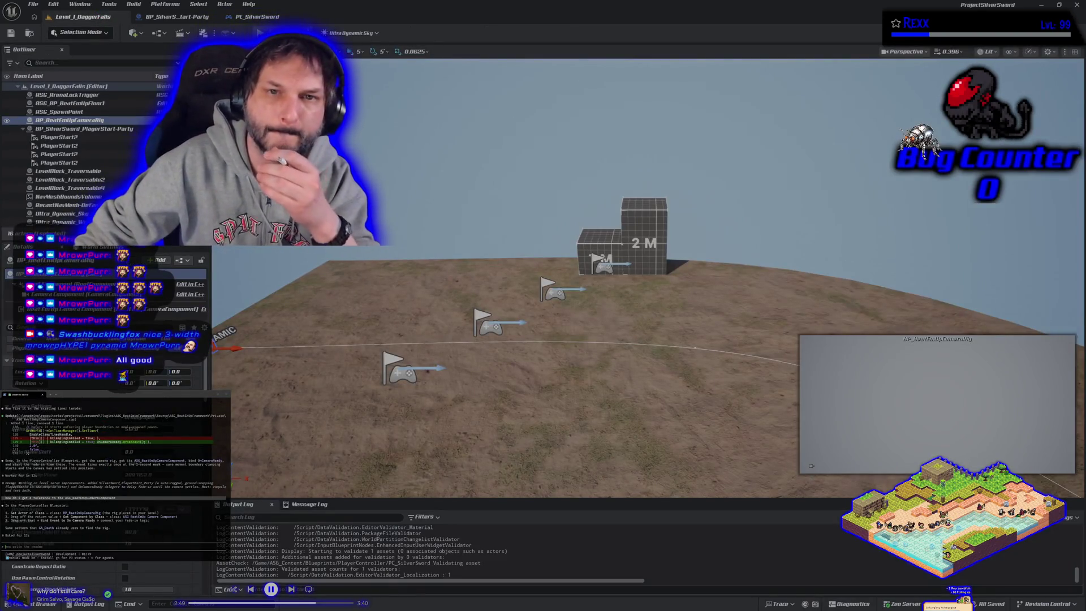
Run a multiplayer play test, then compile the PC_SilverSword blueprint.
key(alt+p)
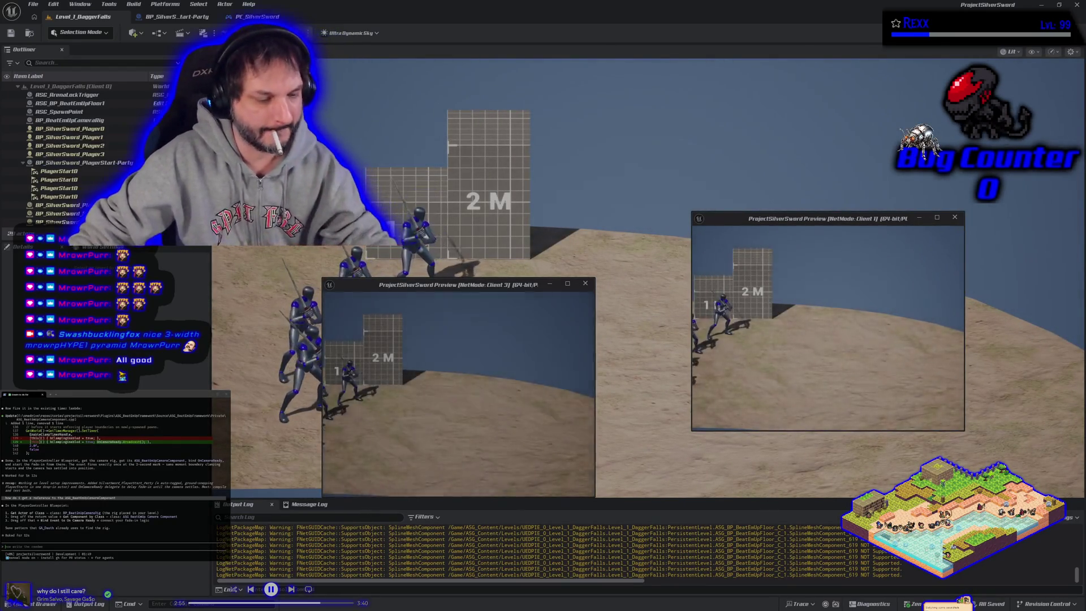
key(Escape)
click(160, 18)
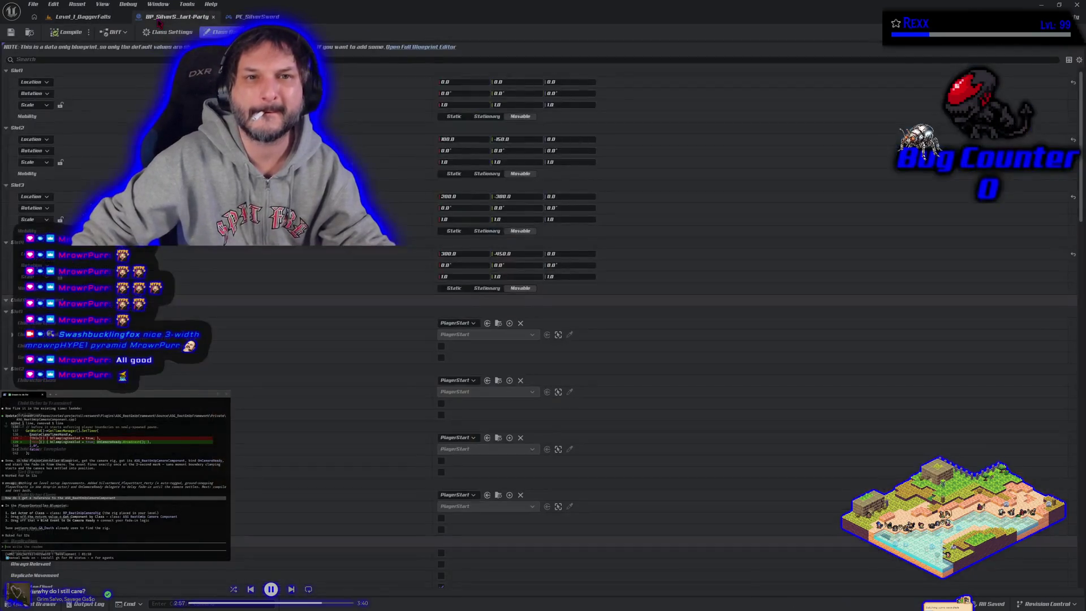
click(258, 17)
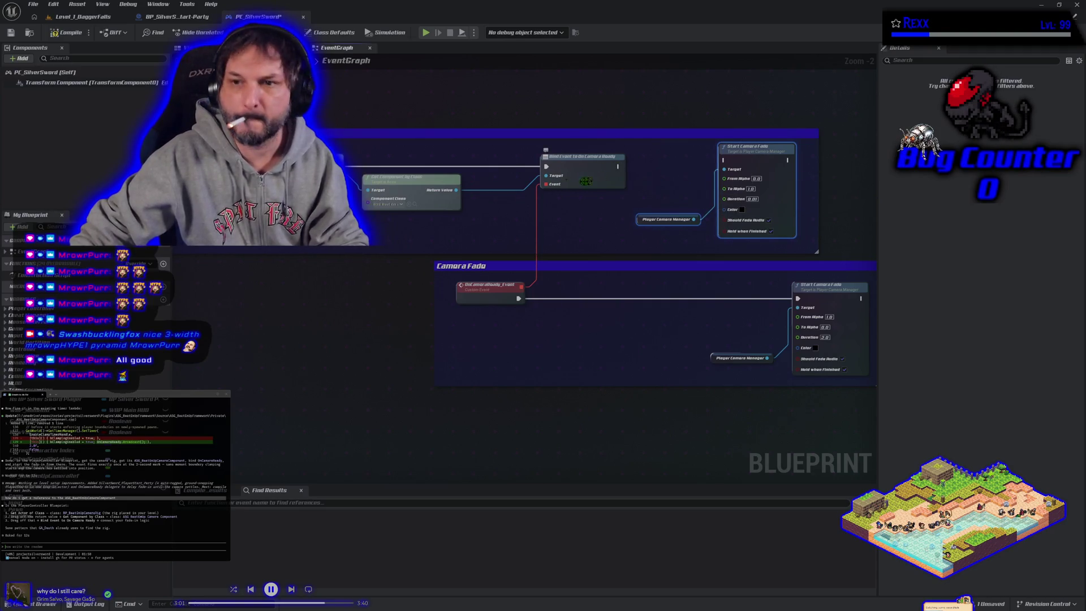
click(58, 34)
Play-test the level again in multiplayer and return to the PC_SilverSword event graph.
click(79, 16)
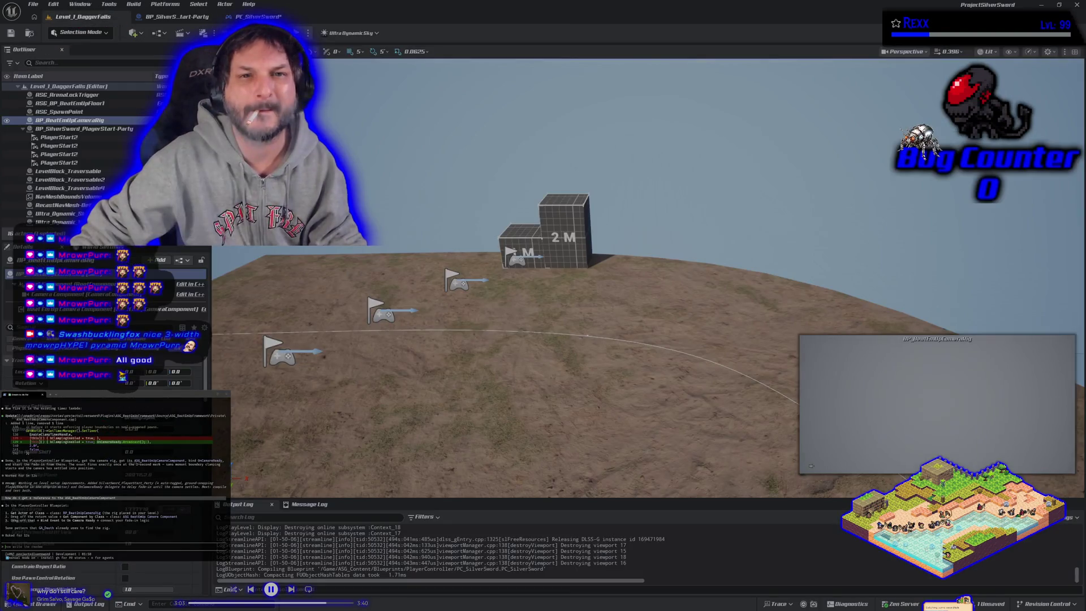
key(alt+p)
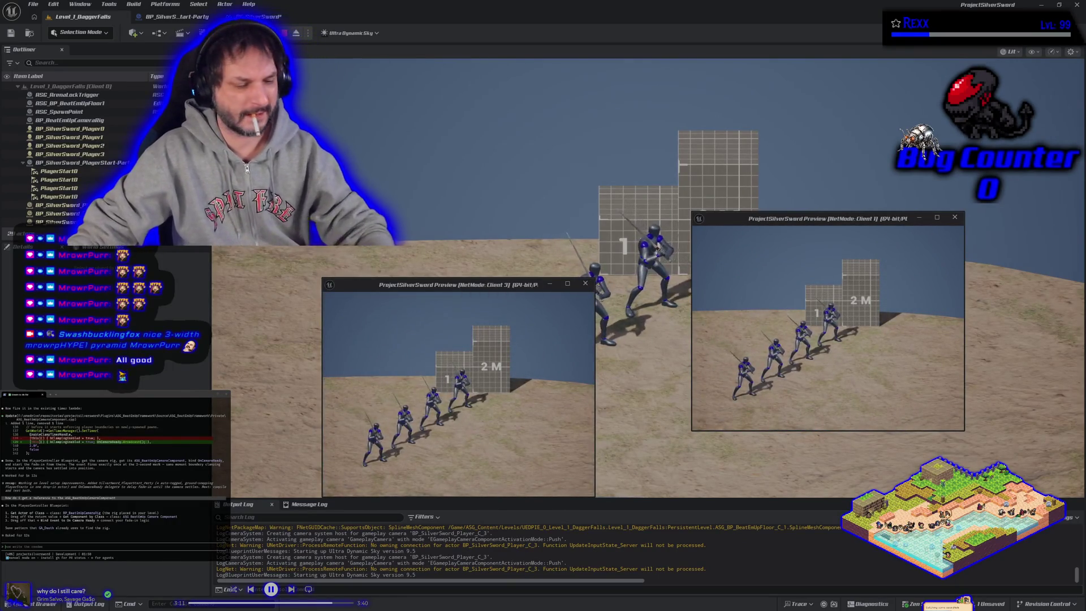
key(Escape)
key(ctrl+Tab)
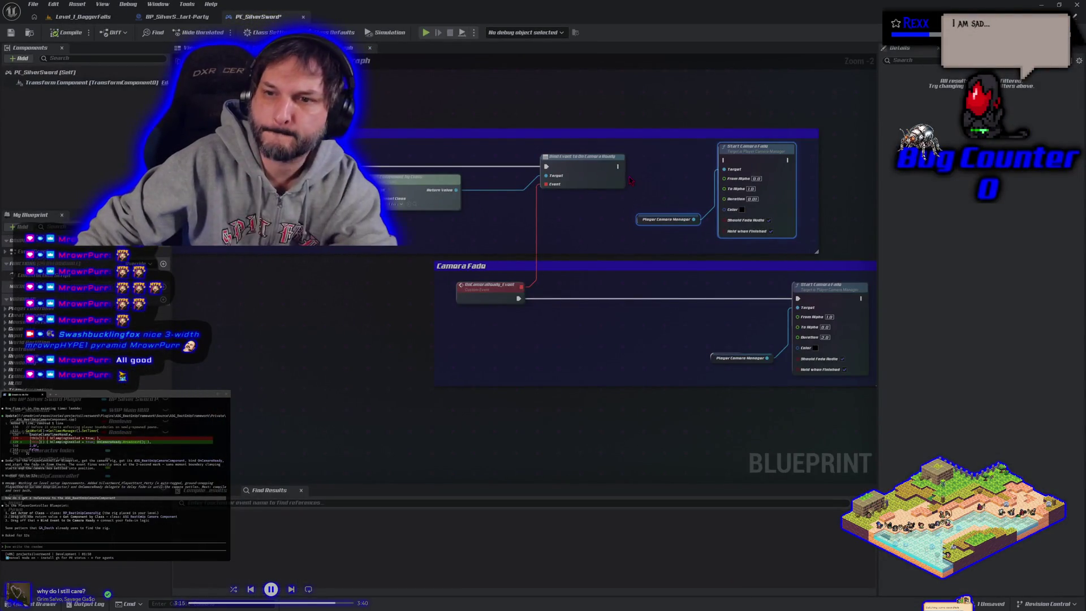
Add a Delay node and wire OnCameraReady_Event into it.
scroll(577, 225, down, 2)
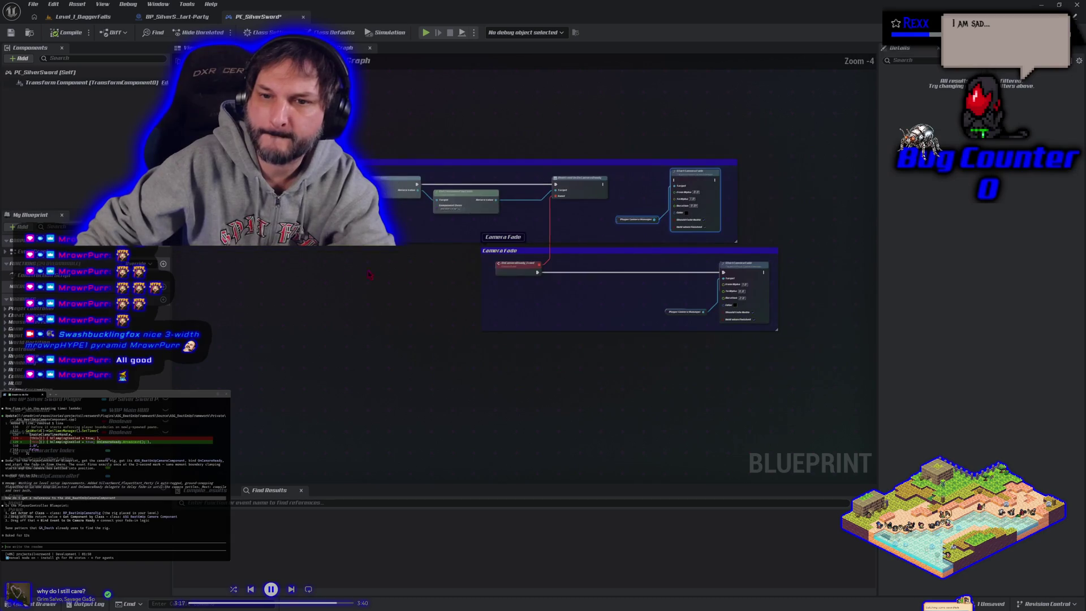
mouse_move(510, 296)
mouse_down()
mouse_move(538, 291)
mouse_move(439, 277)
mouse_move(868, 293)
mouse_move(735, 243)
mouse_move(640, 241)
mouse_move(657, 240)
mouse_up()
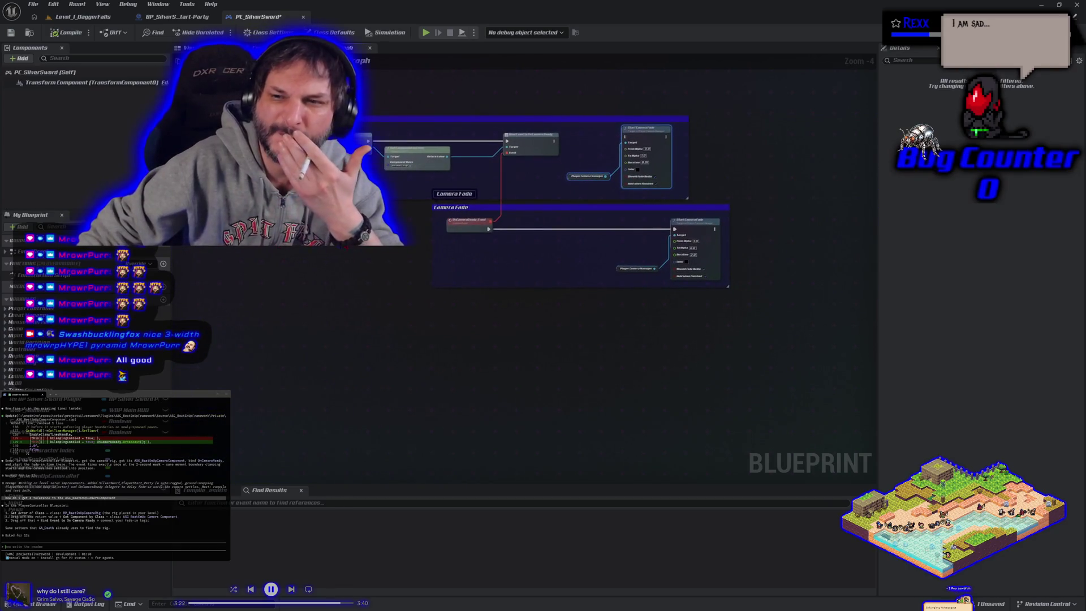
right_click(527, 258)
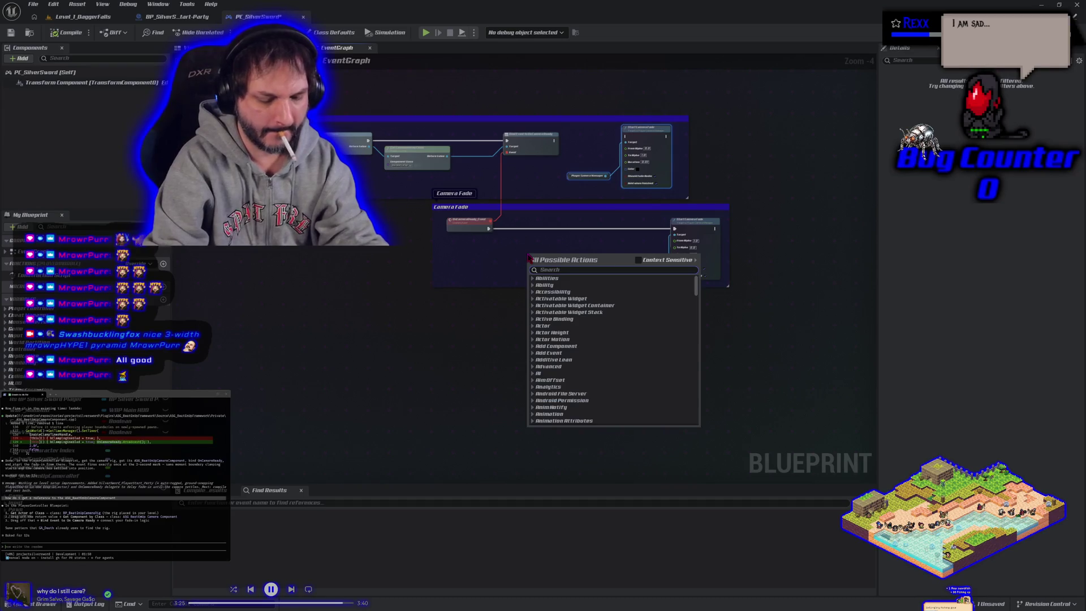
text(delay)
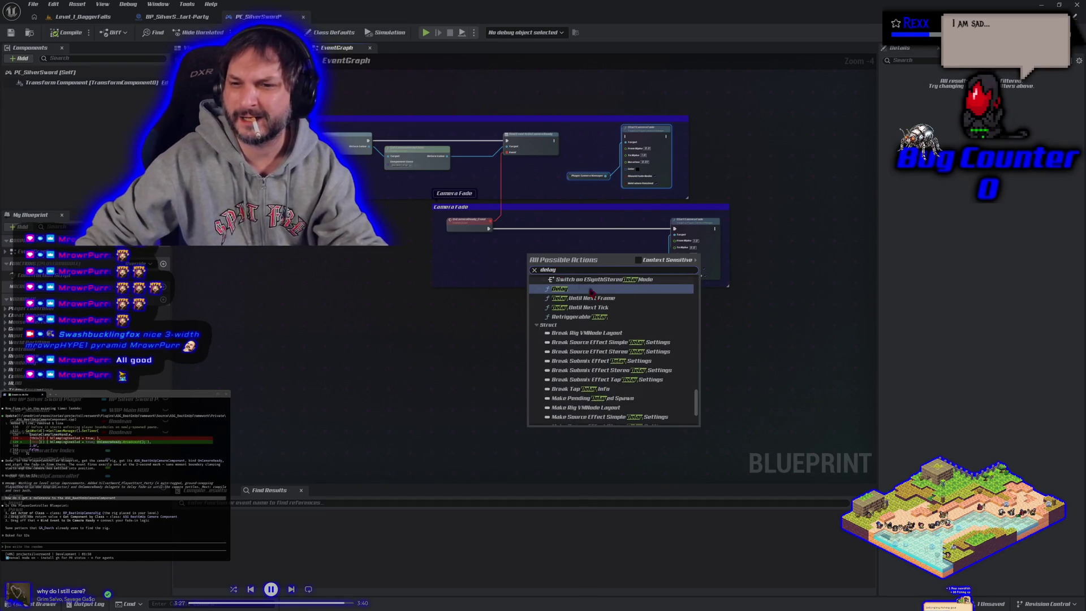
click(595, 290)
drag(544, 254, 511, 217)
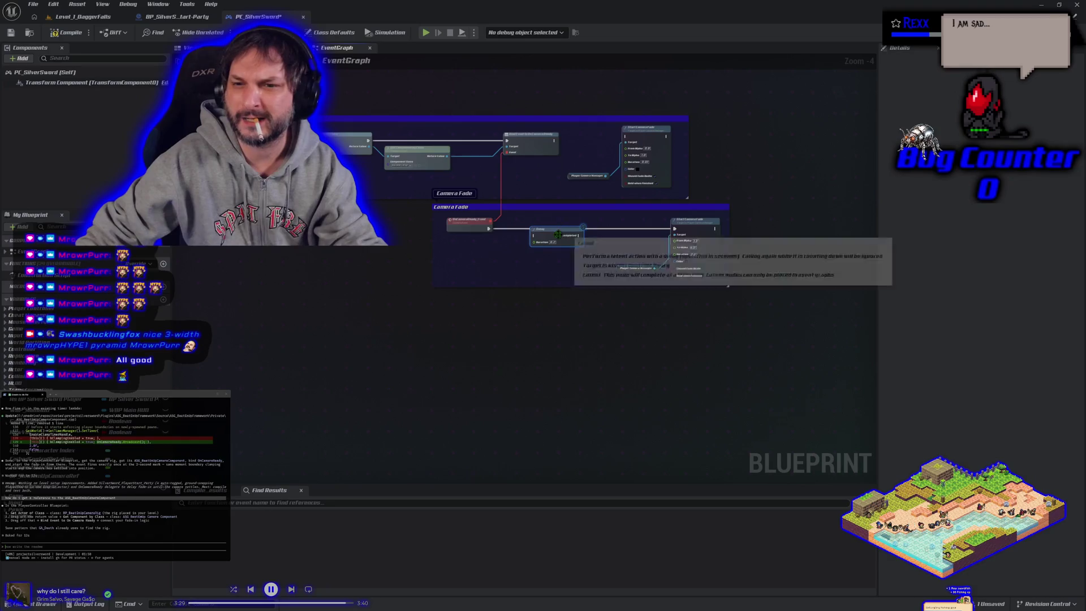
scroll(511, 217, up, 3)
mouse_move(441, 224)
mouse_down()
mouse_move(515, 239)
mouse_move(475, 237)
mouse_up()
key(Escape)
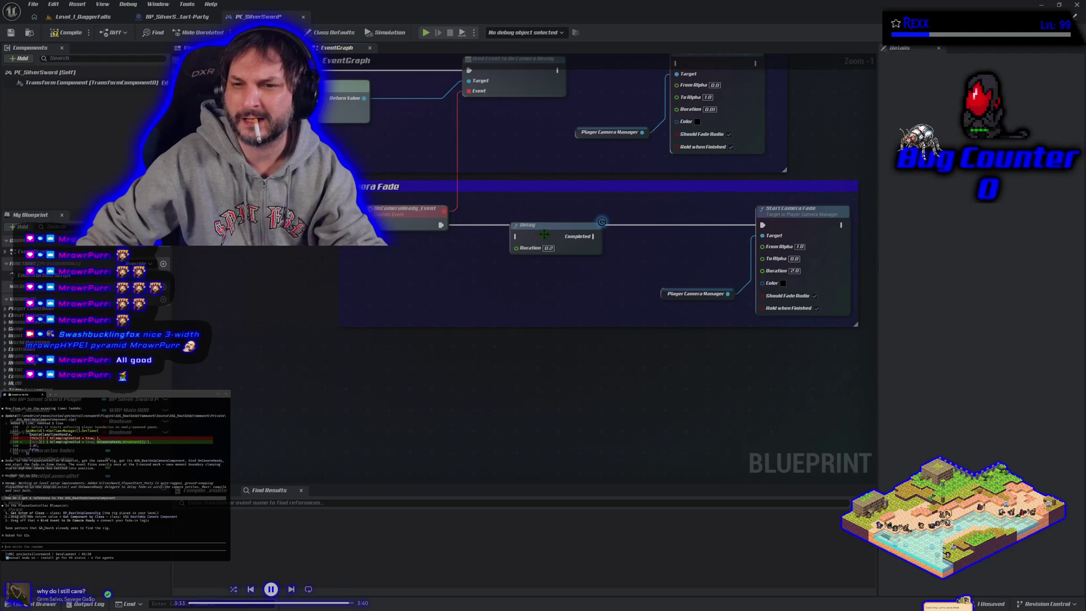
Connect the Delay's Completed output to the fade-in Start Camera Fade.
drag(603, 314, 485, 298)
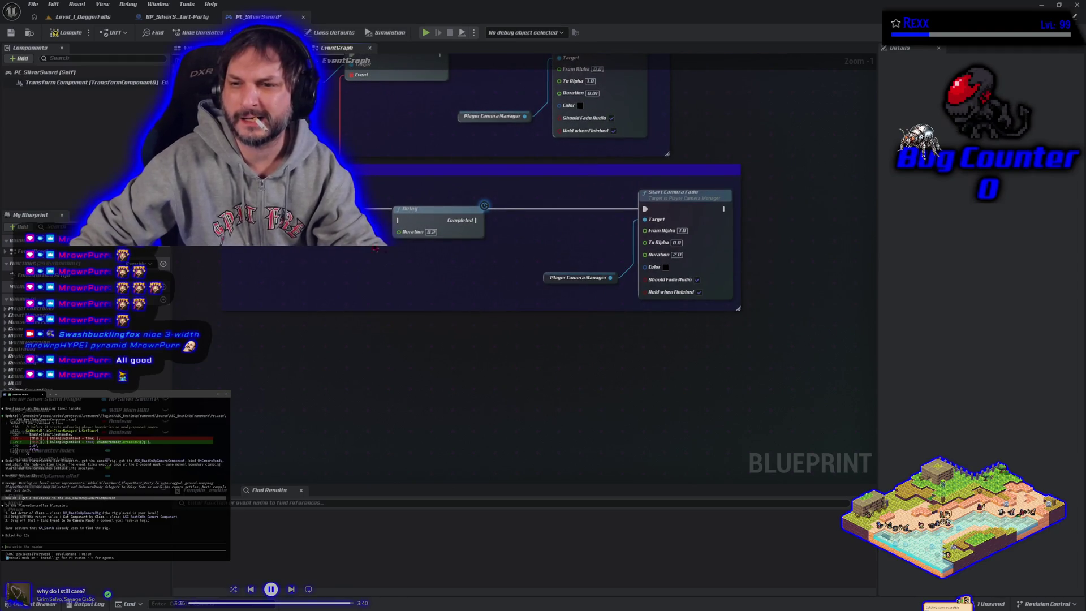
drag(484, 205, 485, 207)
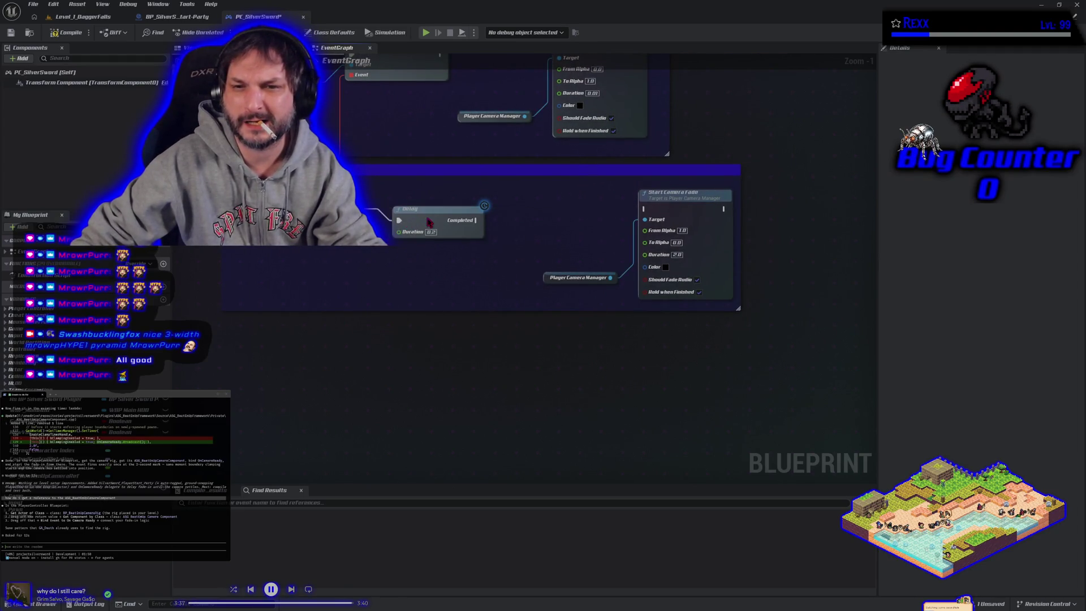
drag(425, 223, 425, 211)
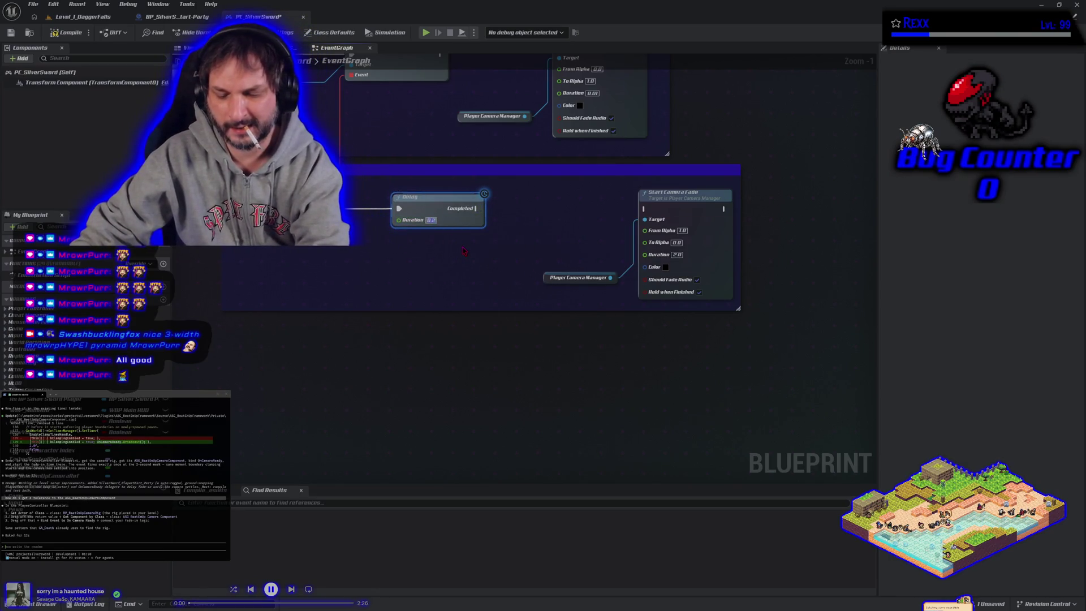
drag(477, 209, 645, 210)
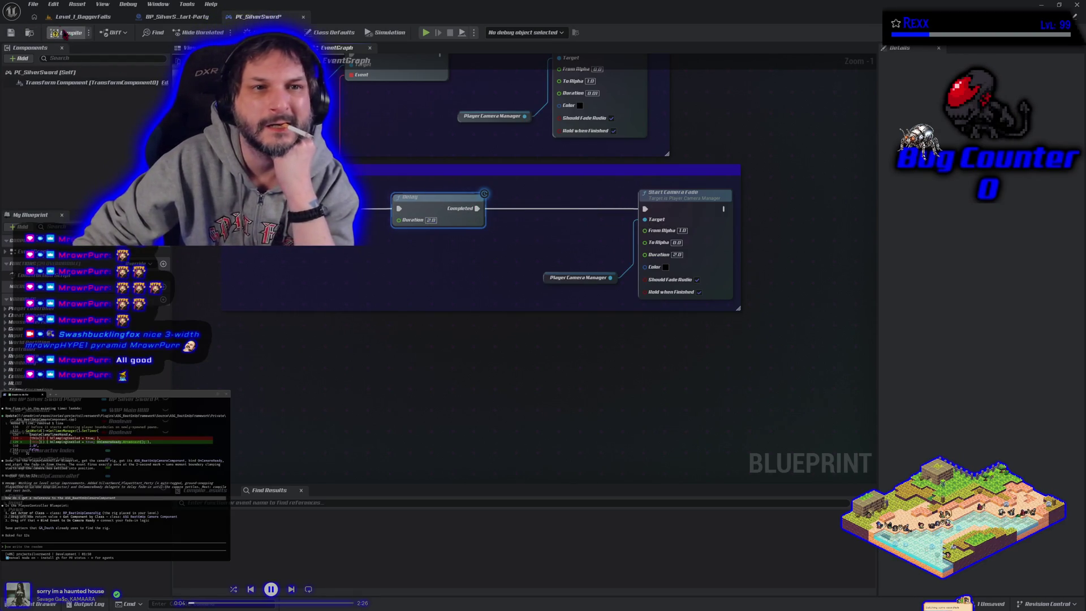
Save all changes and start a multiplayer play test from the level.
click(33, 4)
click(65, 63)
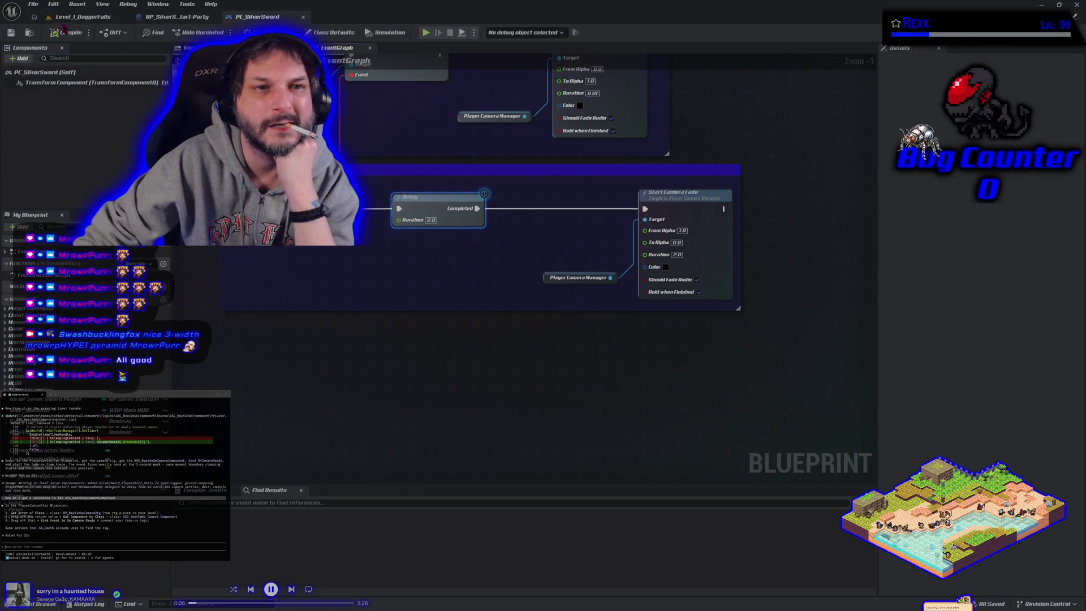
click(79, 17)
key(alt+p)
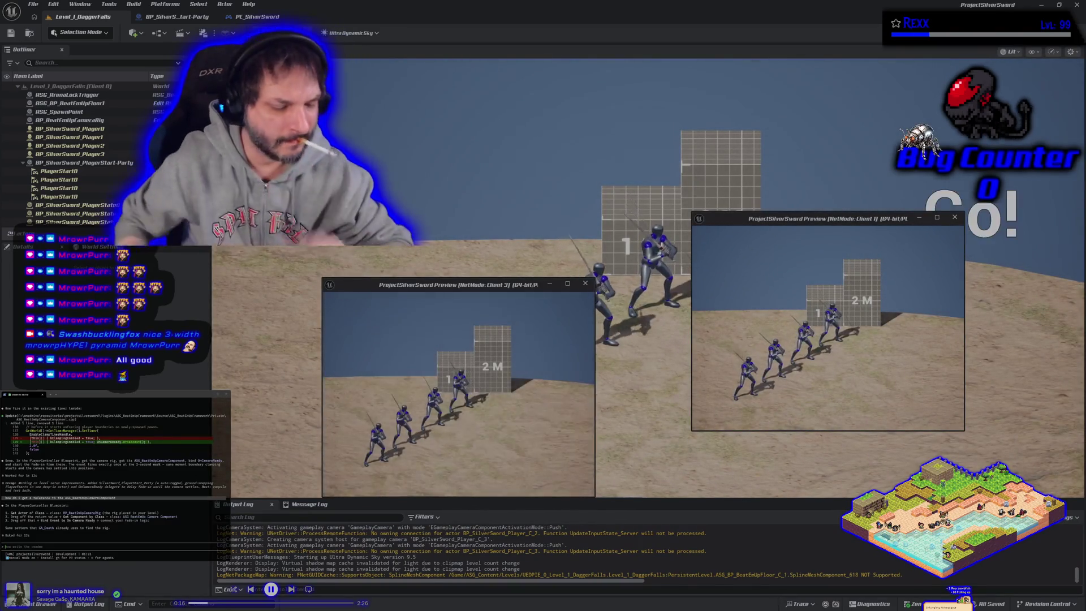
Wire the event exec into the upper Start Camera Fade and save PC_SilverSword.
key(Escape)
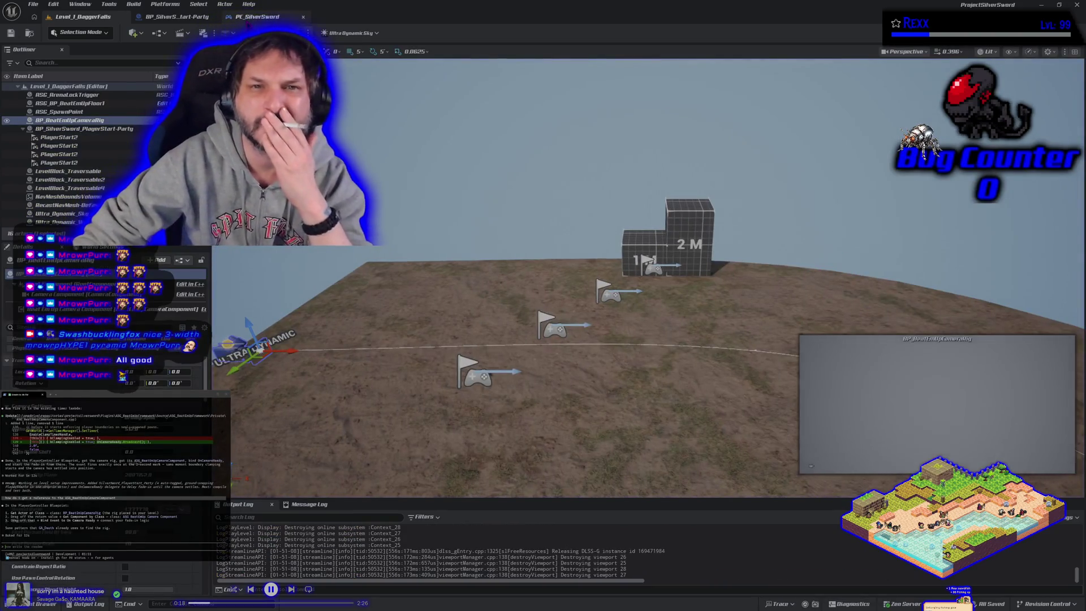
click(258, 17)
drag(396, 291, 400, 303)
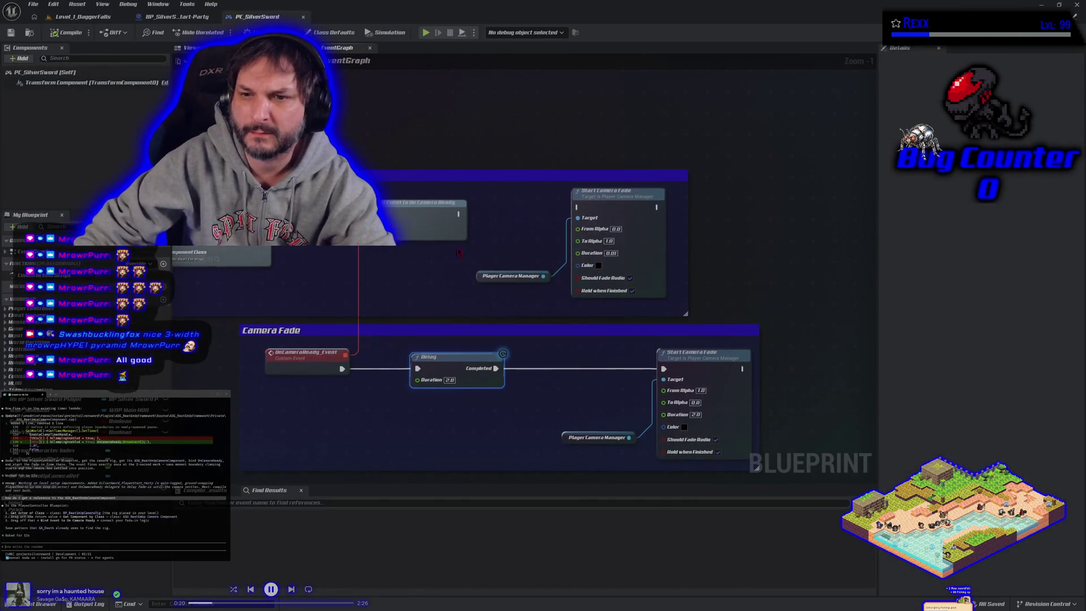
mouse_move(460, 214)
mouse_down()
mouse_move(565, 224)
mouse_move(578, 207)
mouse_up()
click(11, 32)
Run two multiplayer play tests in Level_1_DaggerFalls.
click(80, 16)
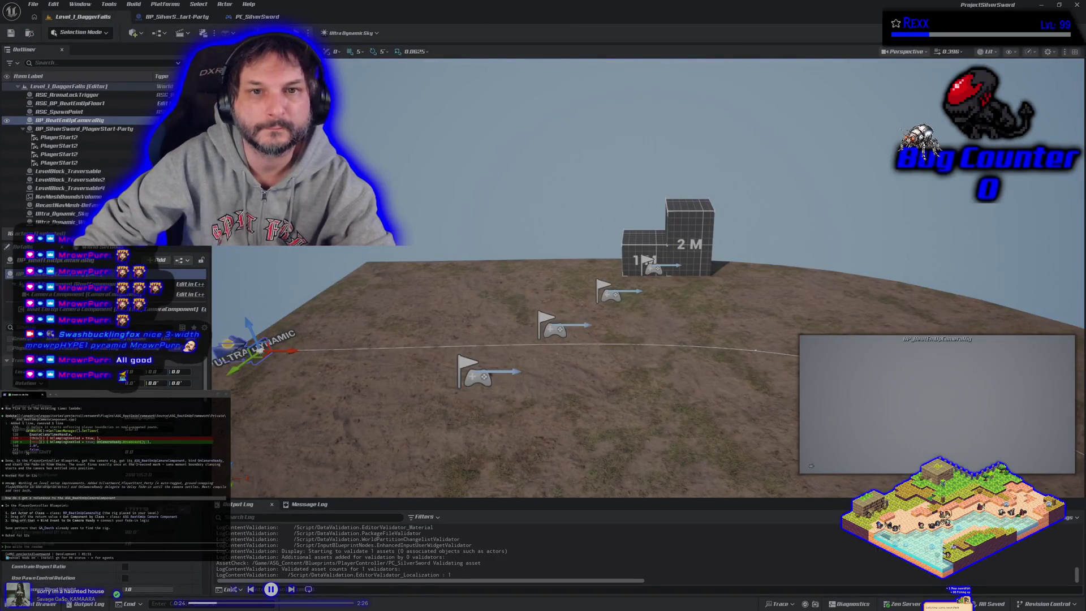
key(alt+p)
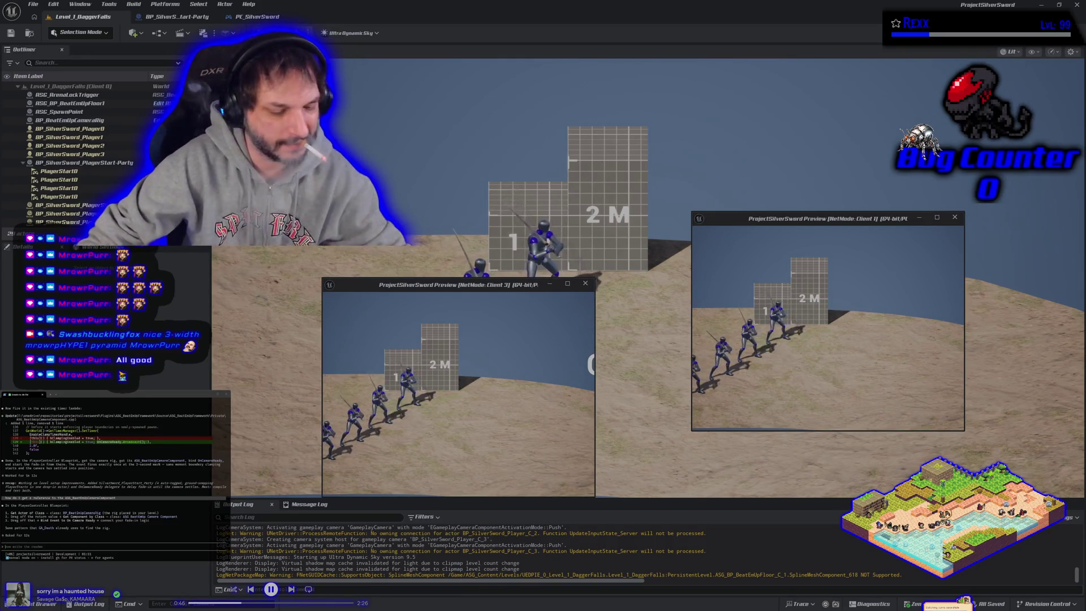
key(Escape)
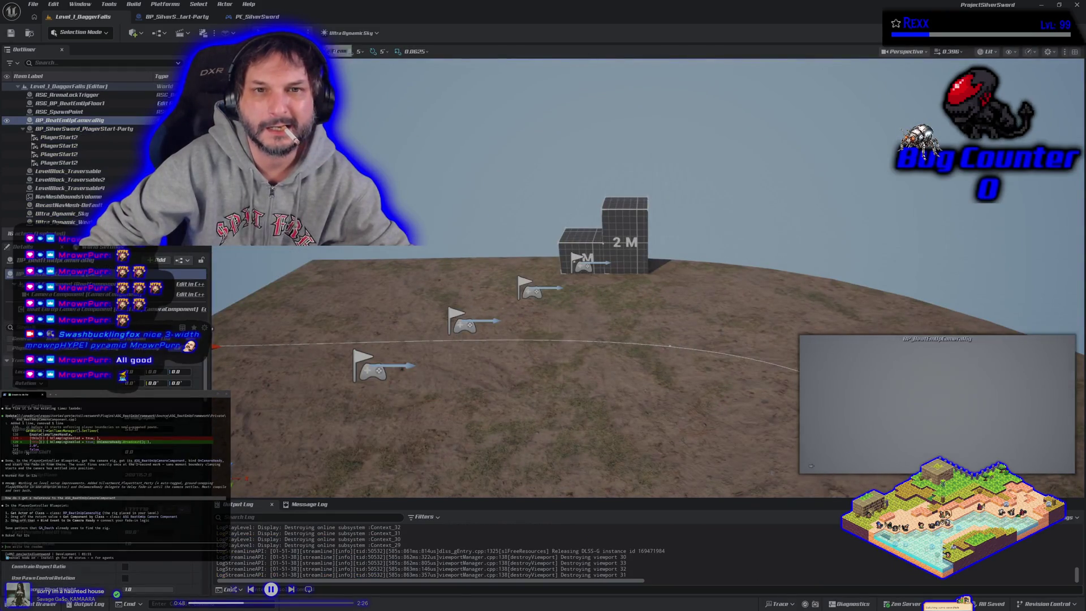
key(alt+p)
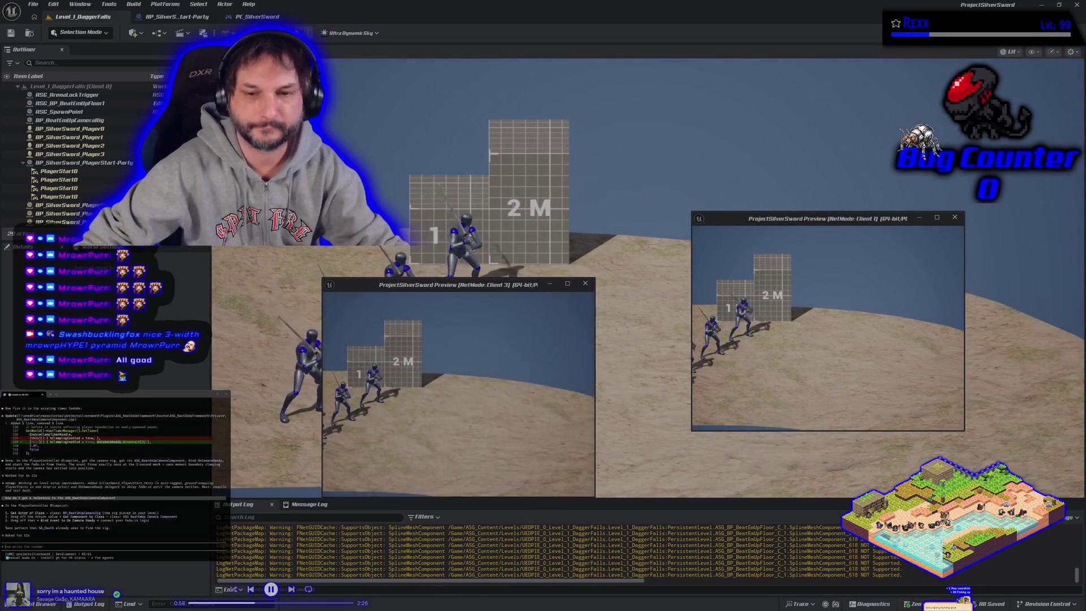
key(Escape)
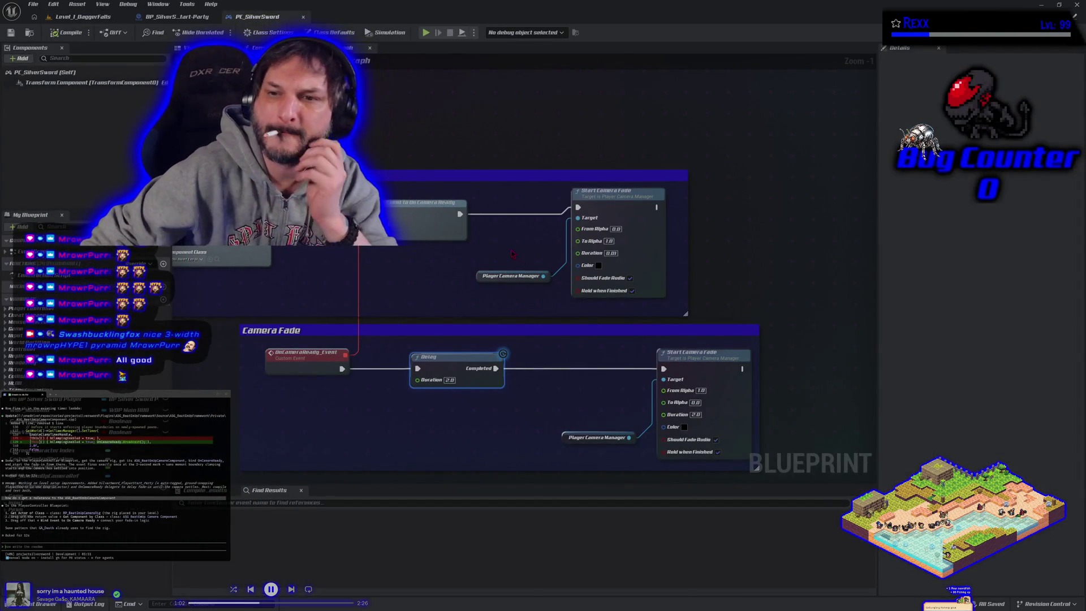
Break the Bind Event wire to the upper Start Camera Fade, then switch to the empty Construction Script.
drag(506, 202, 590, 287)
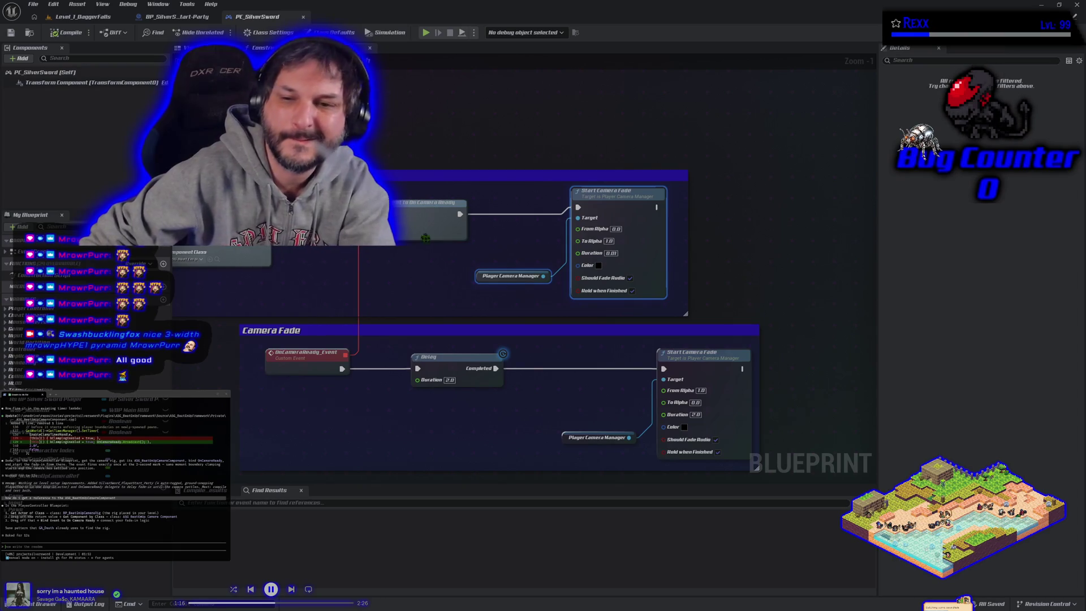
click(480, 276)
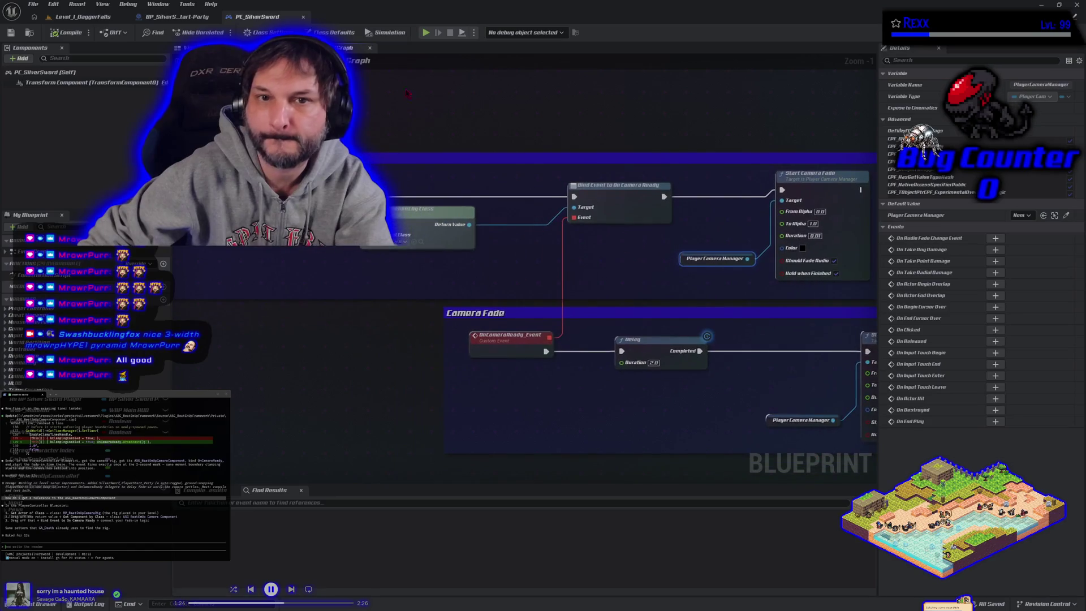
drag(675, 265, 482, 246)
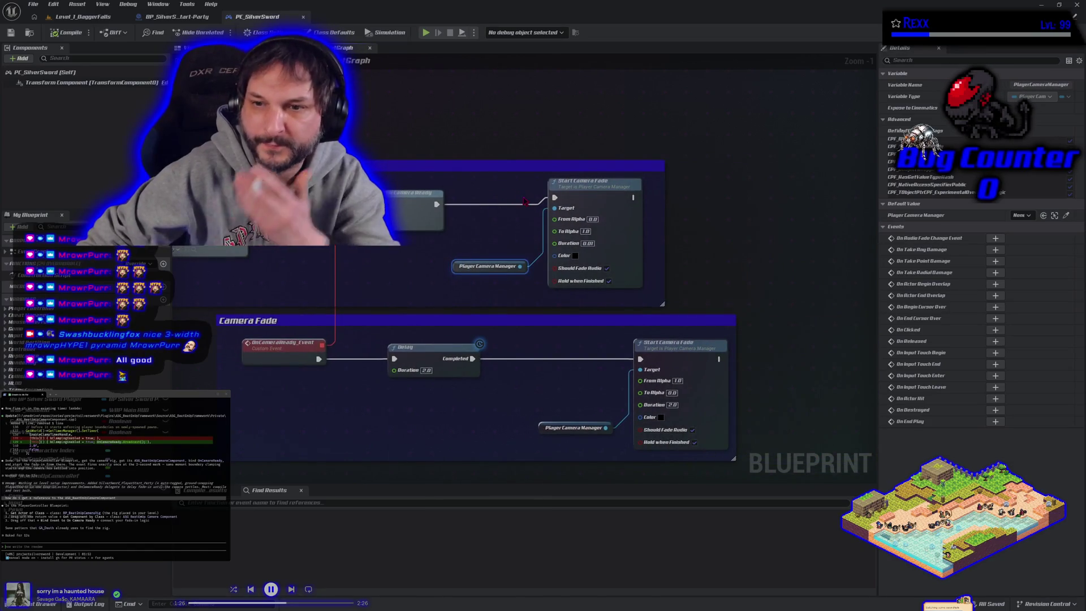
alt+click(555, 199)
click(566, 186)
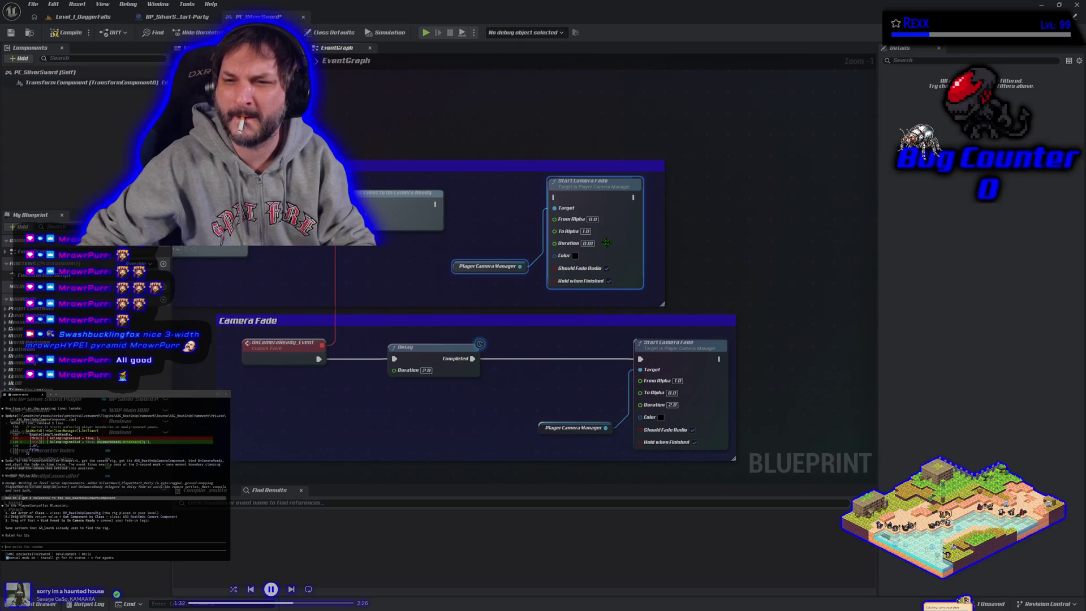
double_click(40, 275)
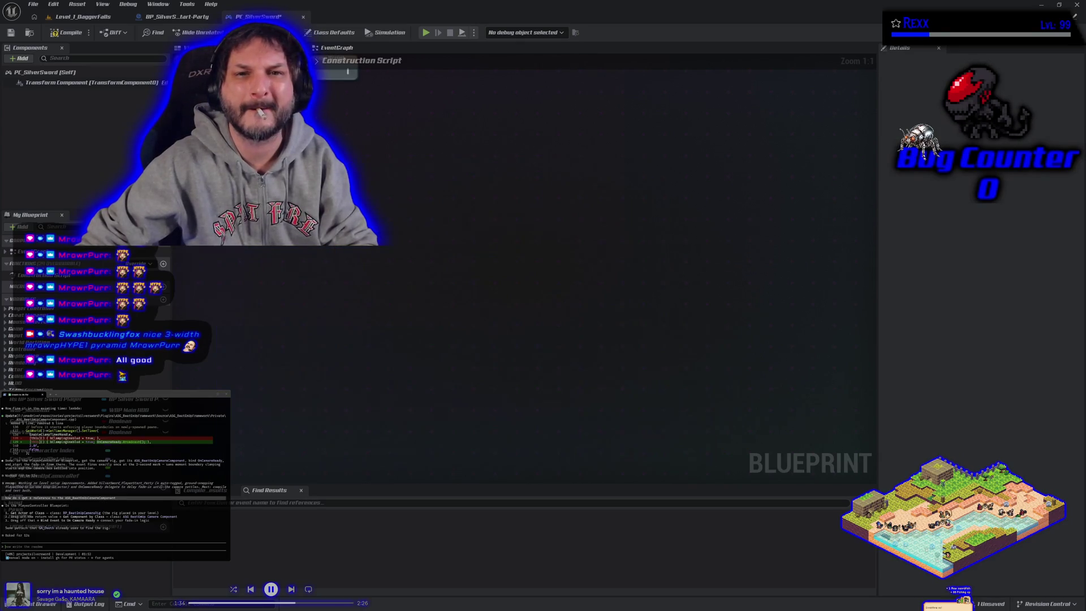
Paste the fade nodes into Construction Script after Parent: Construction Script, save, and play-test.
key(ctrl+v)
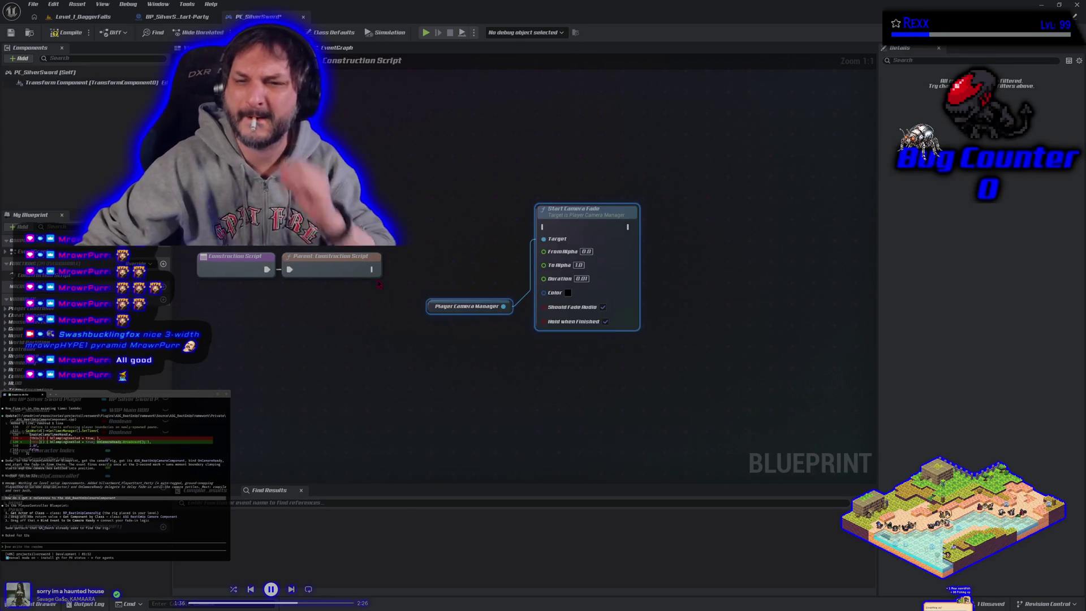
mouse_move(369, 273)
mouse_down()
mouse_move(430, 283)
mouse_move(551, 237)
mouse_move(544, 227)
mouse_up()
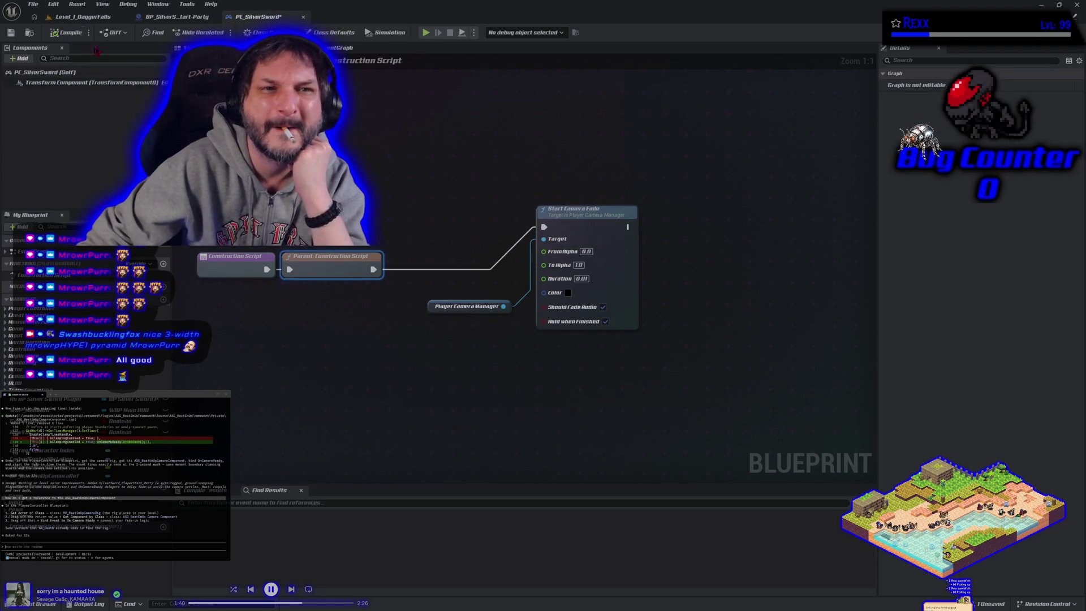
click(190, 47)
click(11, 32)
click(339, 48)
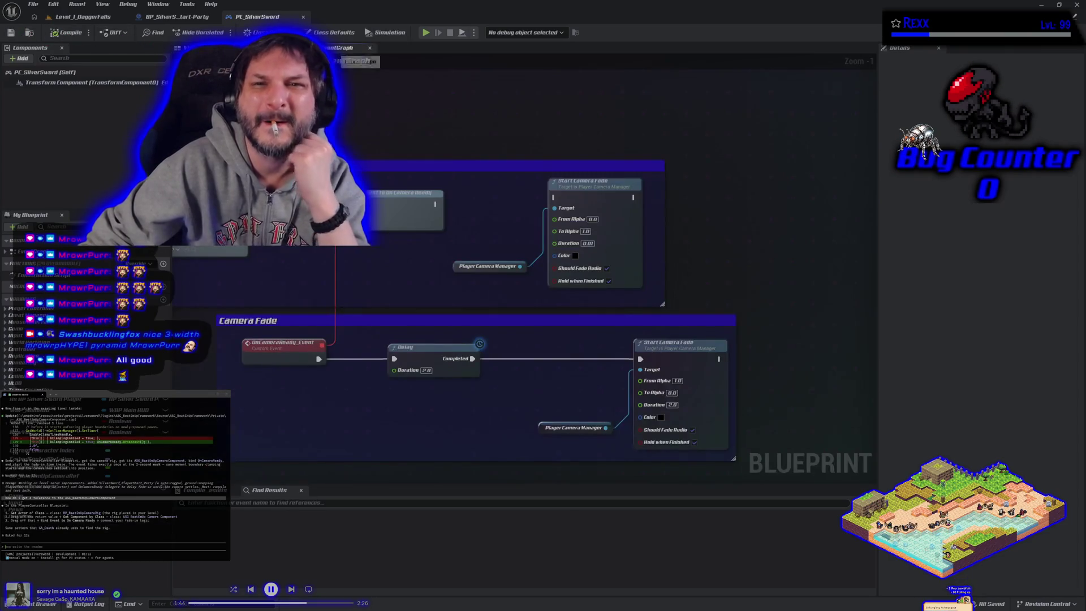
click(82, 16)
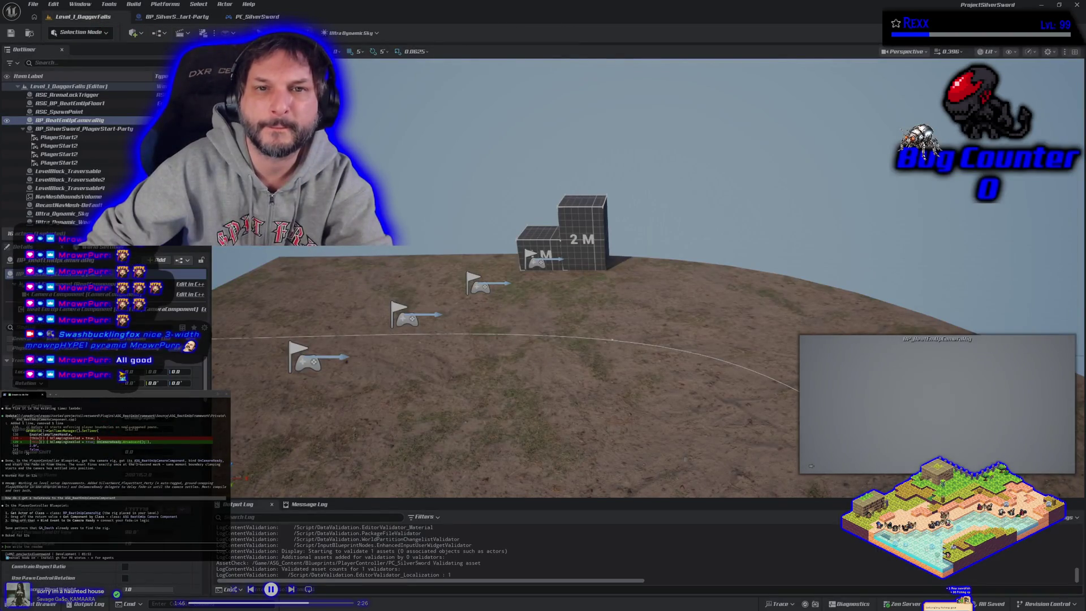
key(alt+p)
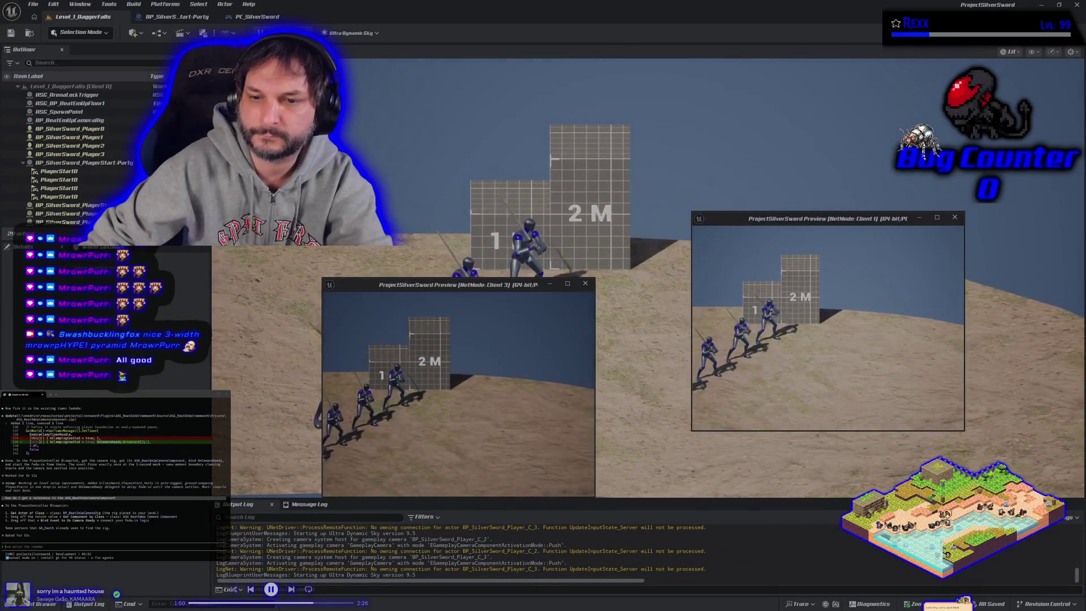
key(Escape)
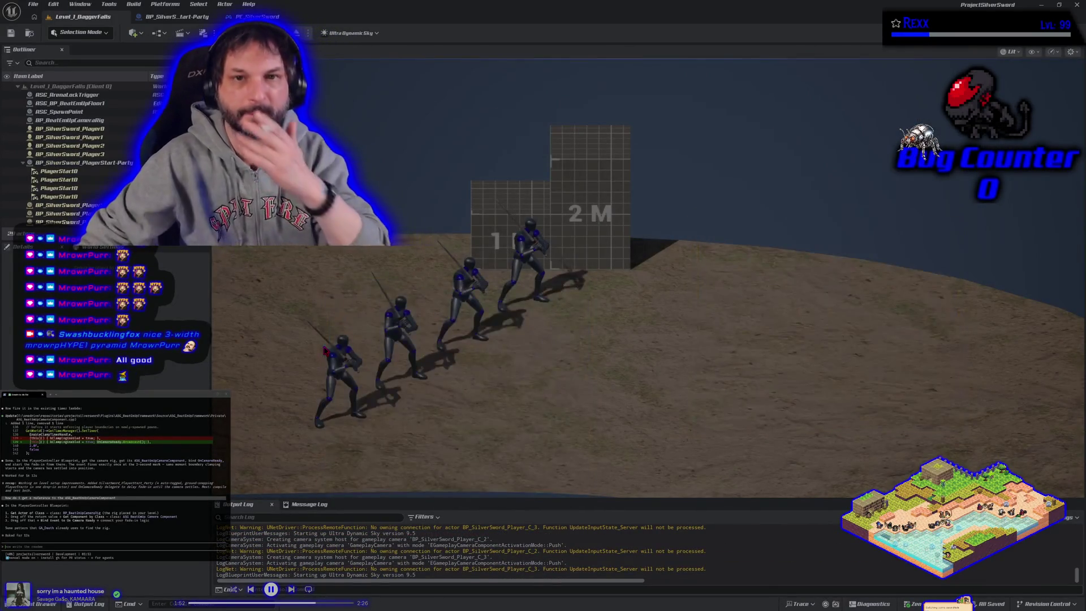
Delete the fade nodes from Construction Script and view the HUD-creation chain in EventGraph.
click(258, 16)
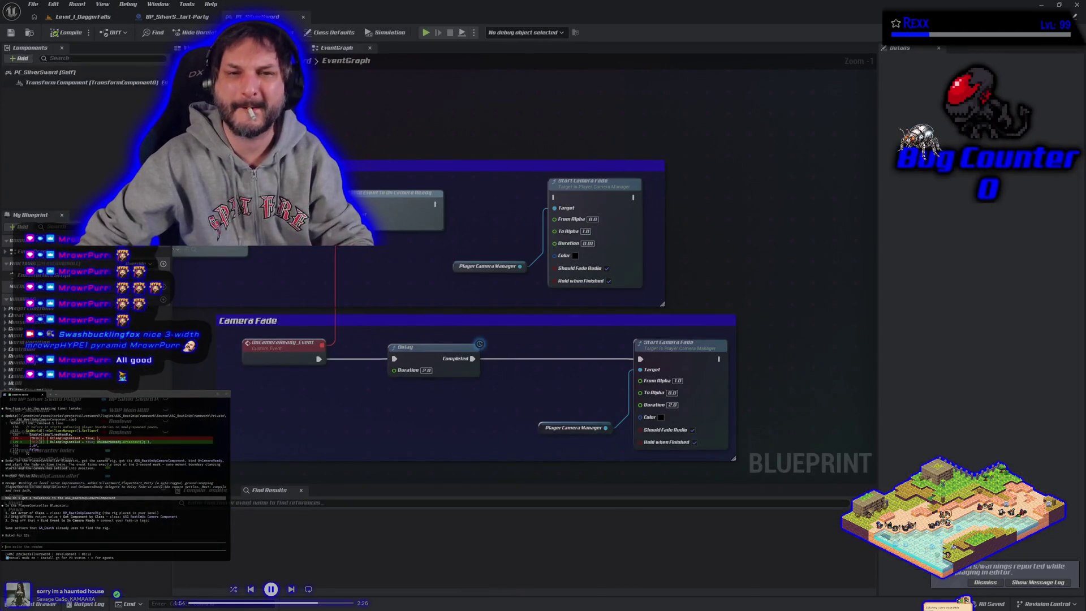
double_click(43, 275)
drag(434, 201, 636, 378)
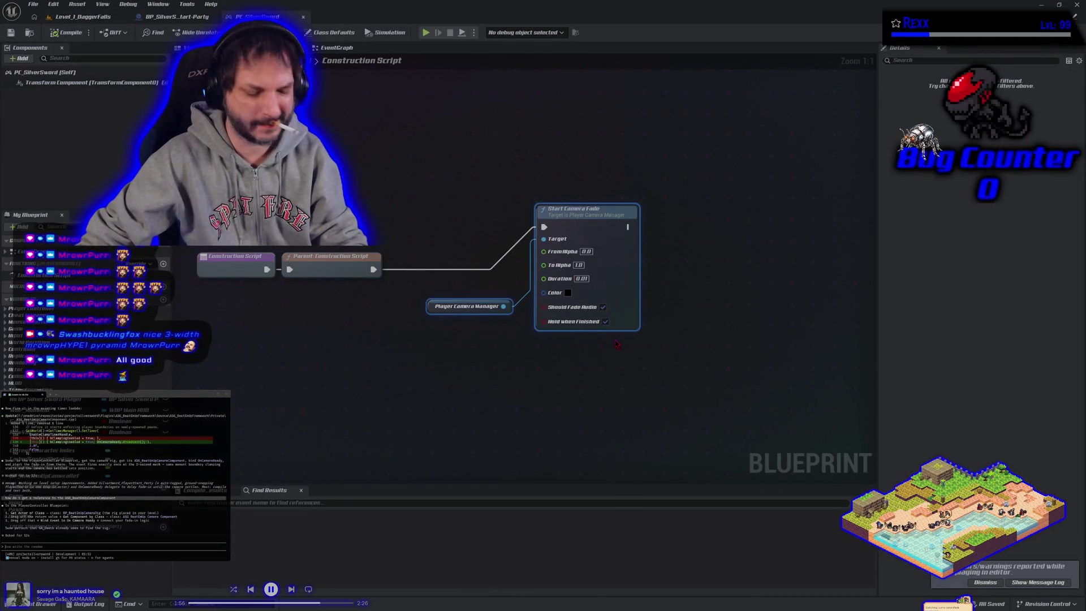
key(Delete)
click(339, 48)
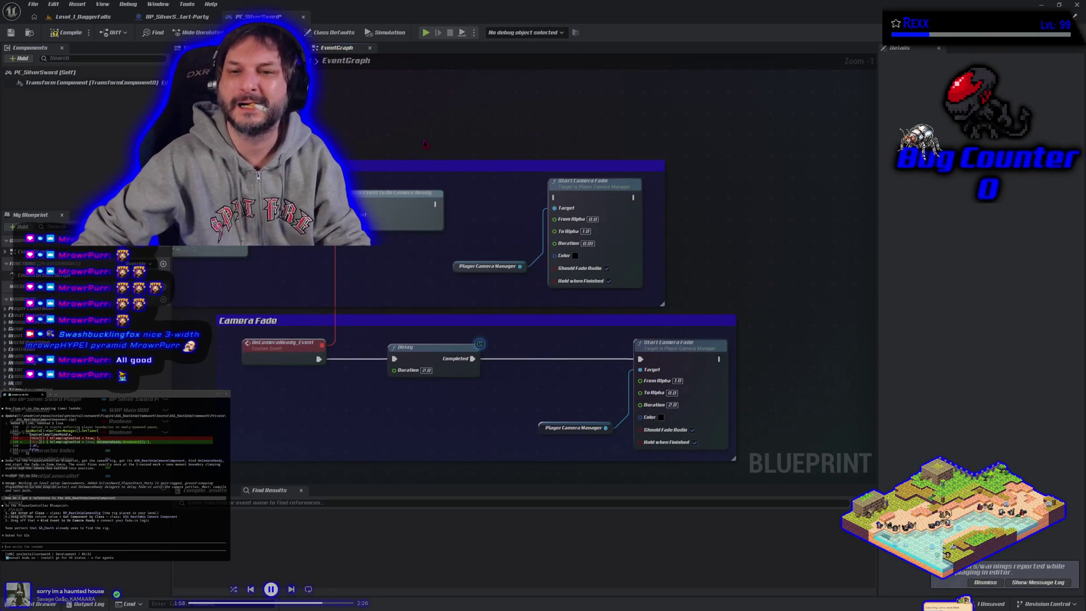
mouse_move(457, 232)
mouse_down()
mouse_move(565, 232)
mouse_move(259, 323)
mouse_move(441, 347)
mouse_move(718, 330)
mouse_move(824, 338)
mouse_move(603, 332)
mouse_up()
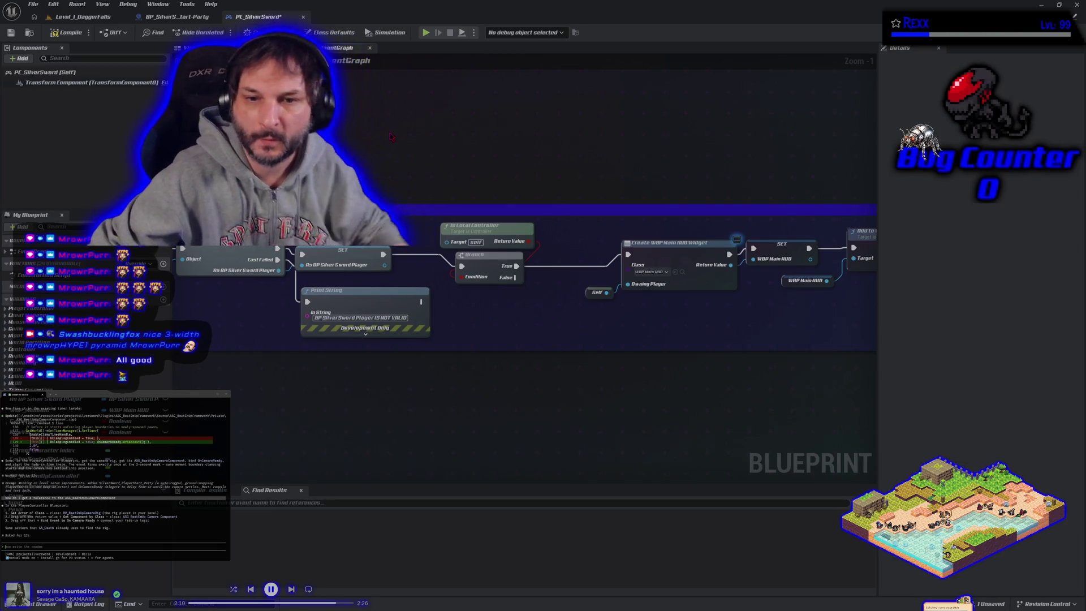
Paste a Start Camera Fade between the SET and Branch nodes, then compile and save.
key(ctrl+v)
mouse_move(385, 254)
mouse_down()
mouse_move(416, 238)
mouse_move(444, 111)
mouse_up()
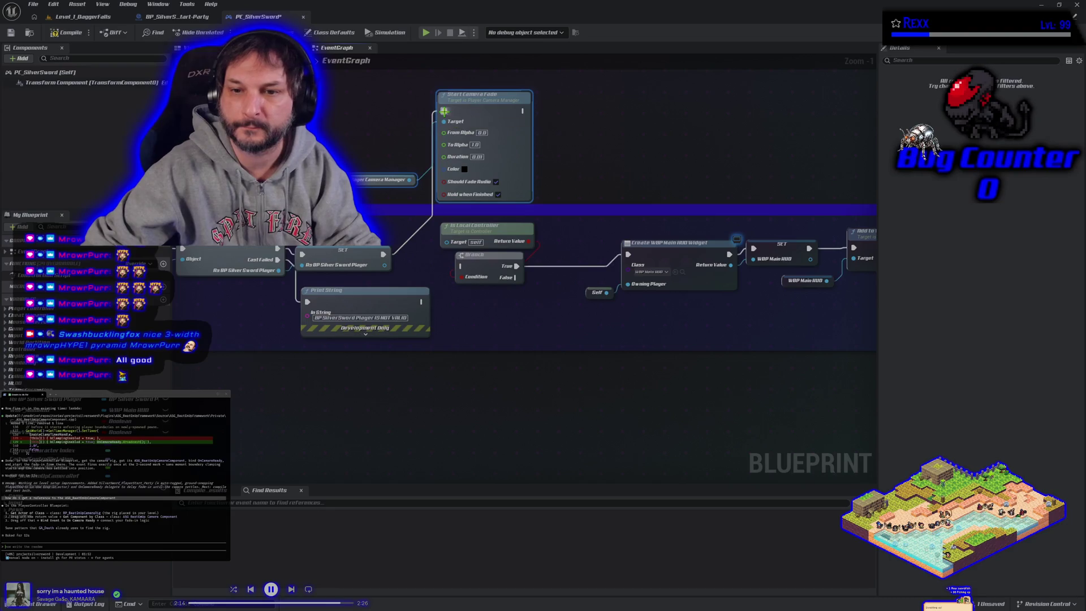
mouse_move(522, 111)
mouse_down()
mouse_move(565, 139)
mouse_move(469, 272)
mouse_move(462, 266)
mouse_up()
click(88, 34)
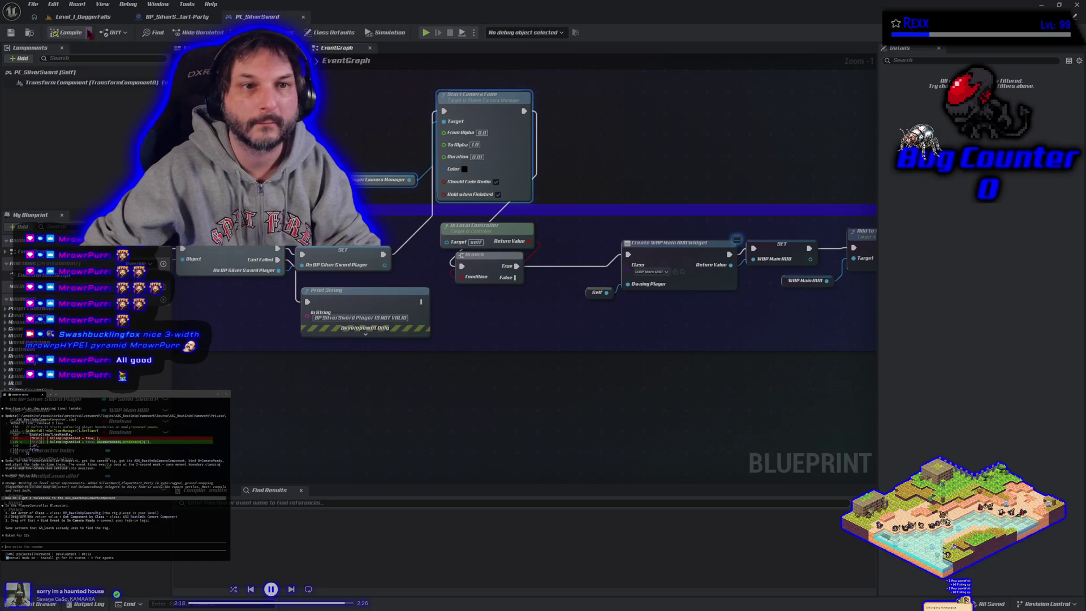
Play-test the level in multiplayer and return to the PC_SilverSword blueprint.
click(108, 17)
key(alt+p)
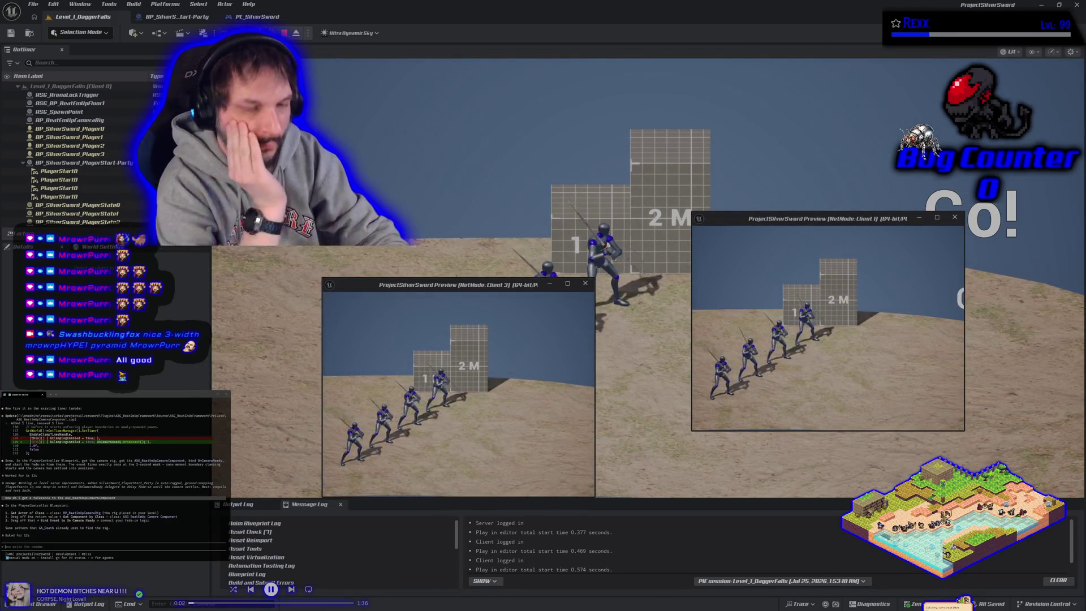
key(Escape)
click(255, 16)
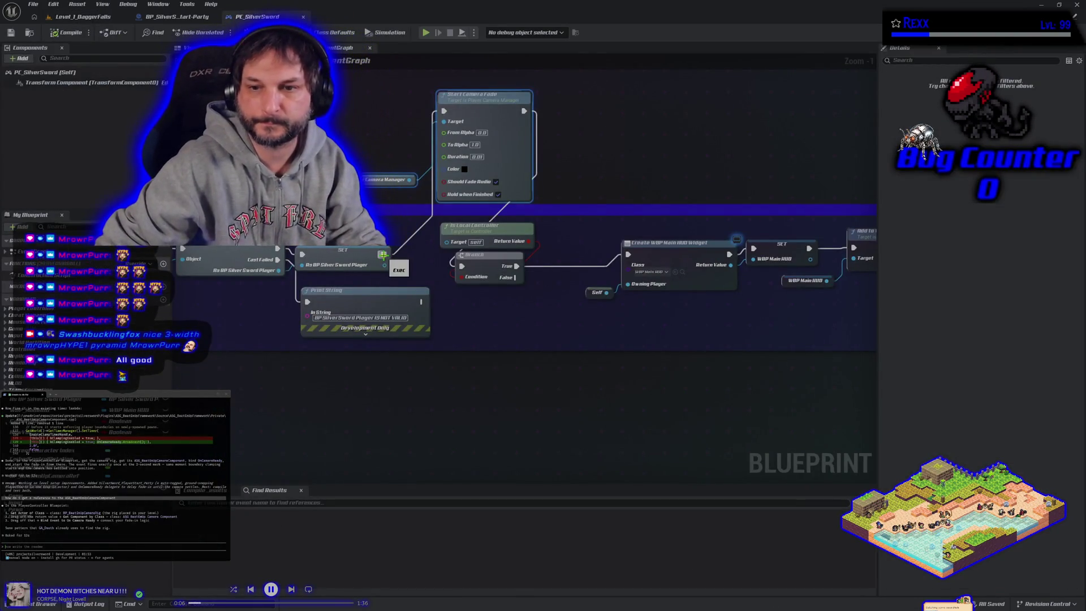
Disconnect SET from Start Camera Fade and wire SET straight into the Branch.
alt+click(383, 255)
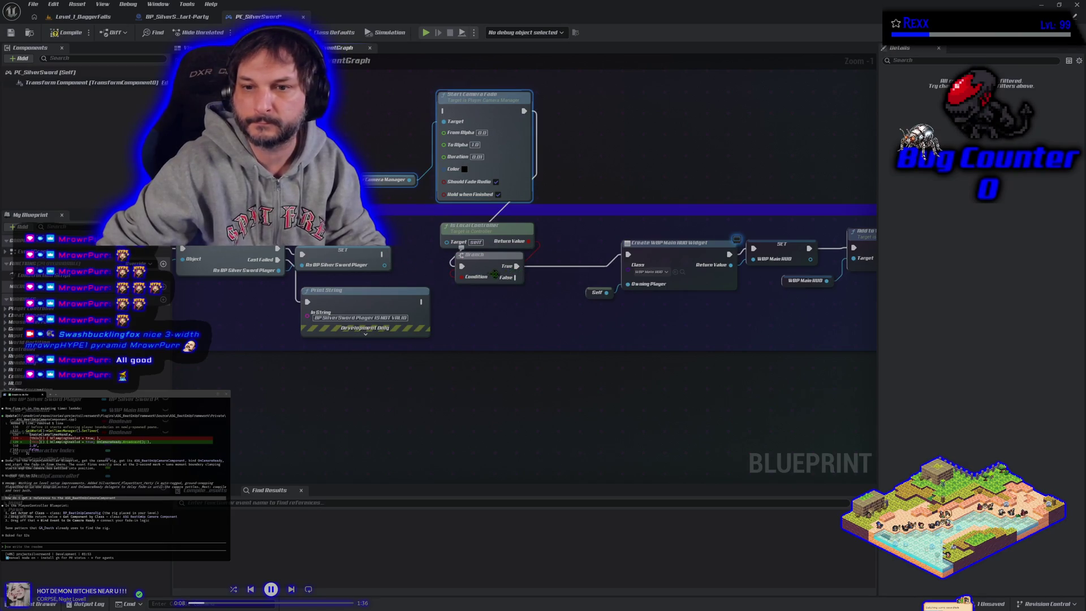
mouse_move(383, 255)
mouse_down()
mouse_move(475, 276)
mouse_move(461, 268)
mouse_up()
scroll(509, 226, down, 1)
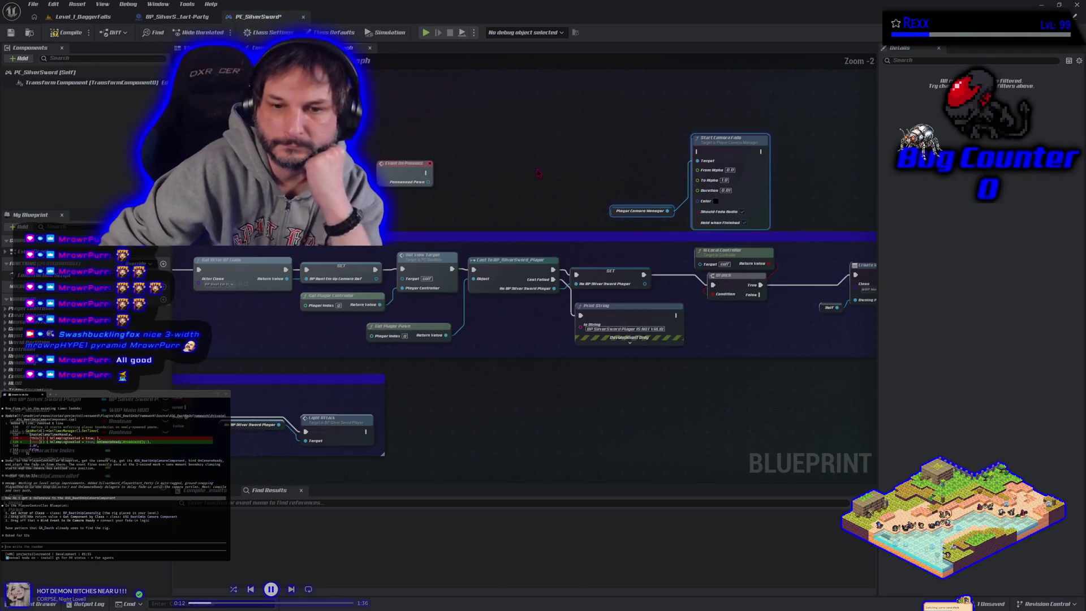
scroll(538, 173, down, 1)
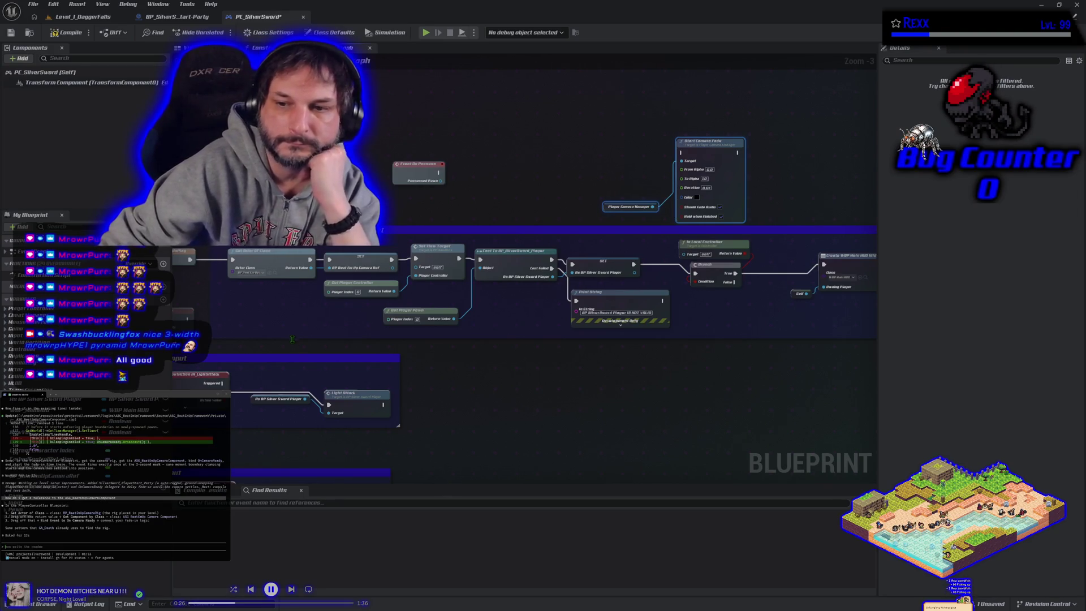
Delete the extra Start Camera Fade and its camera manager node beside the HUD widget nodes.
drag(674, 368, 331, 366)
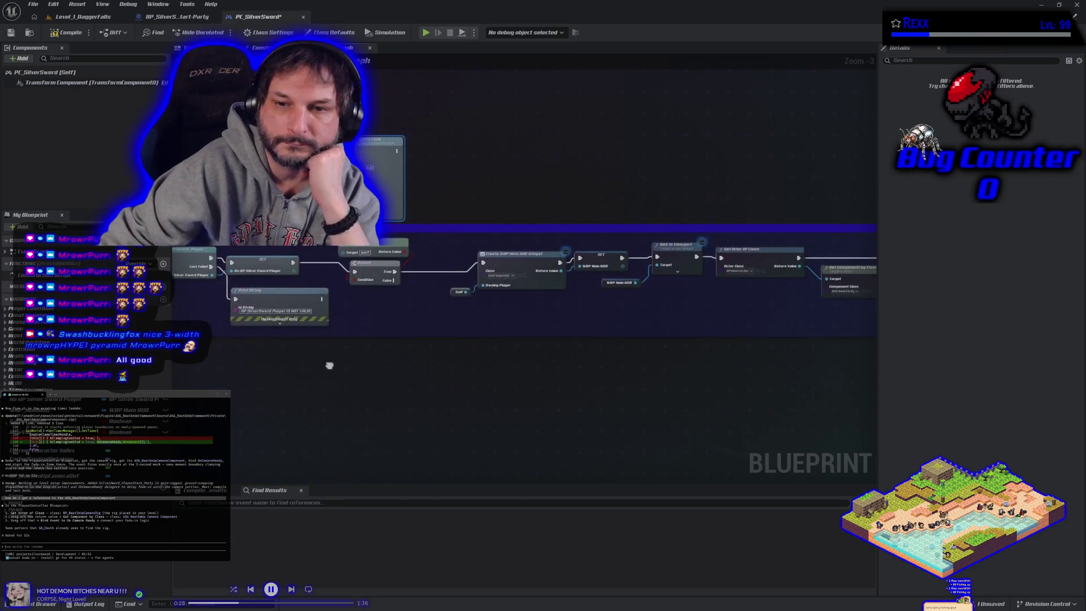
scroll(474, 369, down, 1)
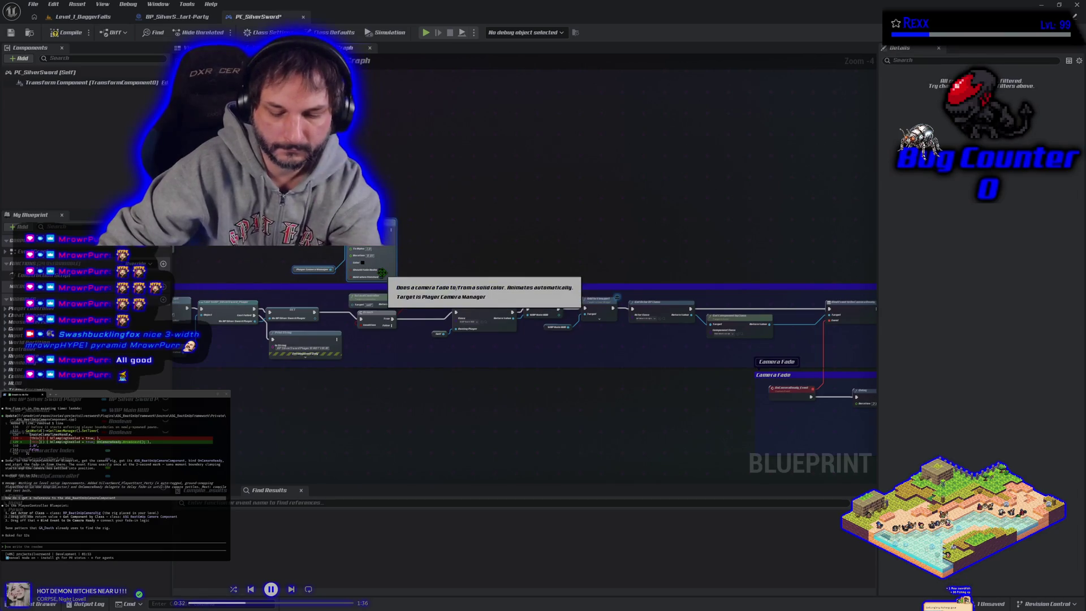
key(Delete)
scroll(413, 217, up, 2)
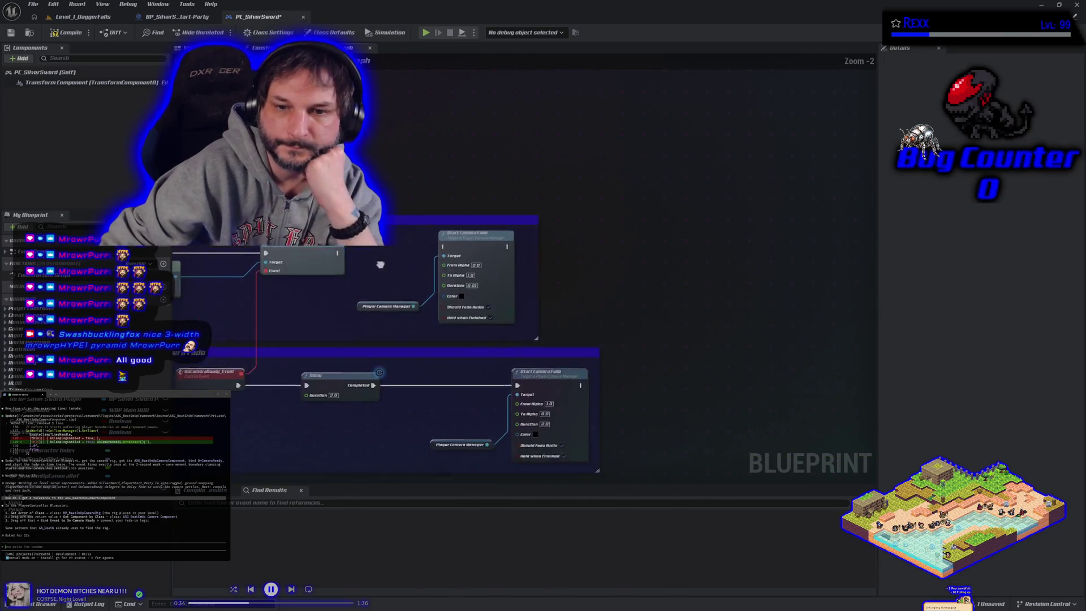
scroll(499, 216, up, 1)
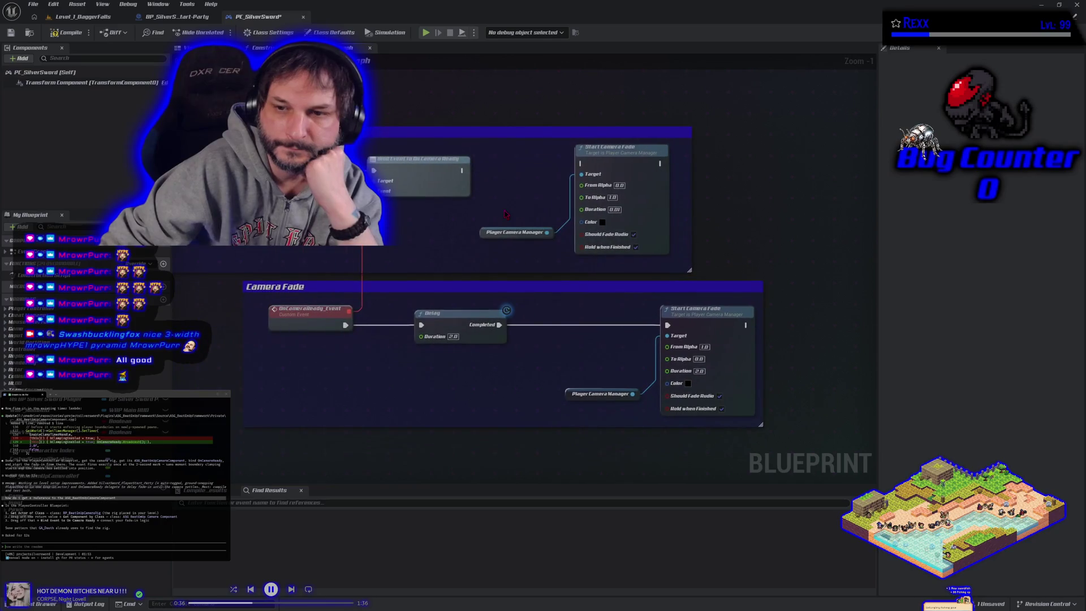
Connect Bind Event to On Camera Ready to the upper Start Camera Fade and save PC_SilverSword.
drag(463, 170, 589, 169)
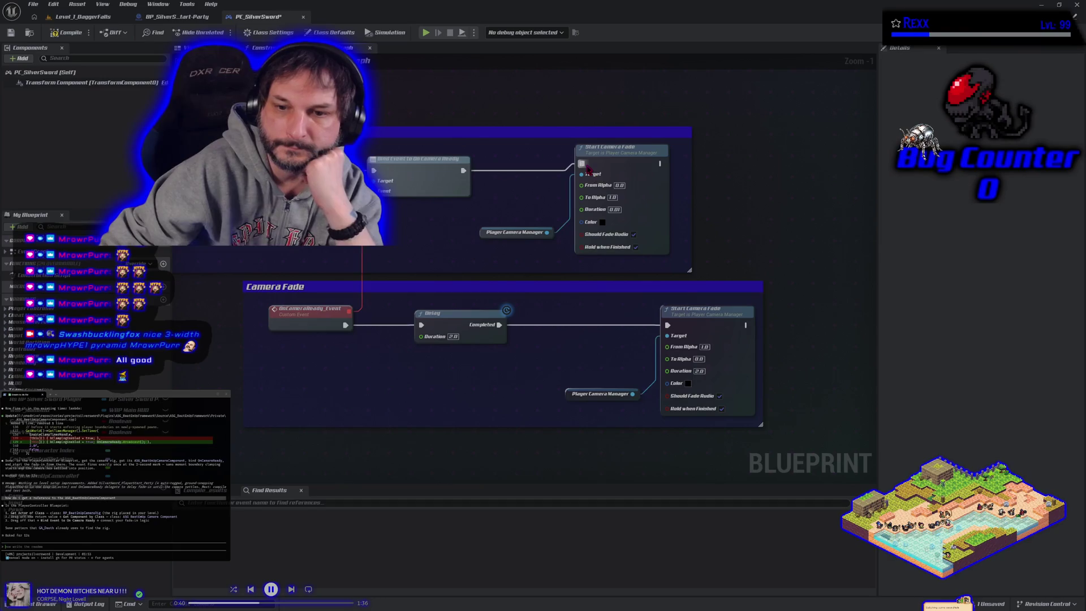
click(12, 34)
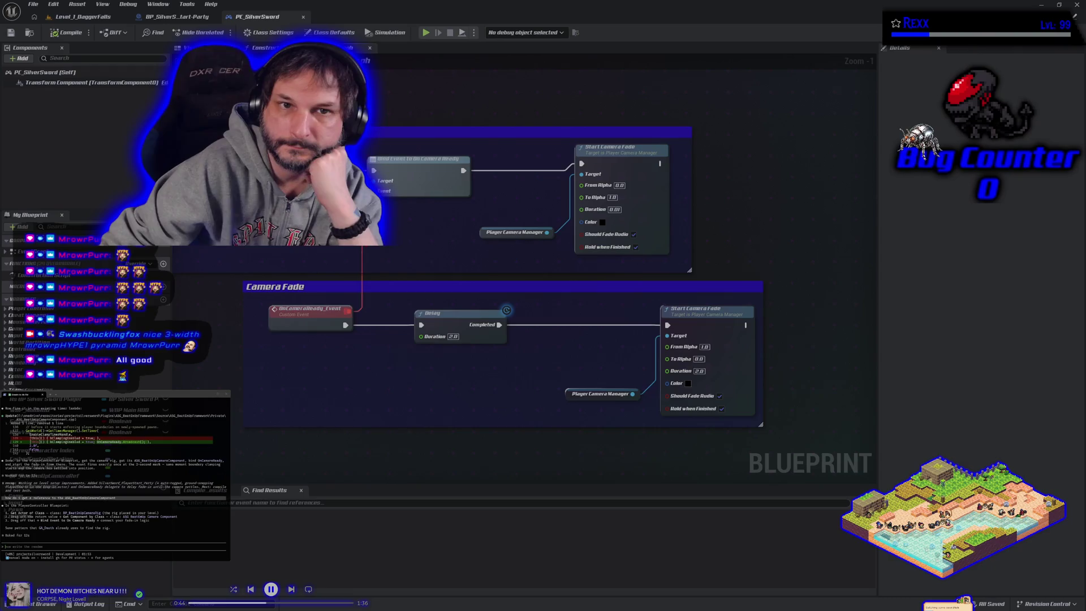
scroll(496, 310, down, 1)
drag(497, 310, 276, 303)
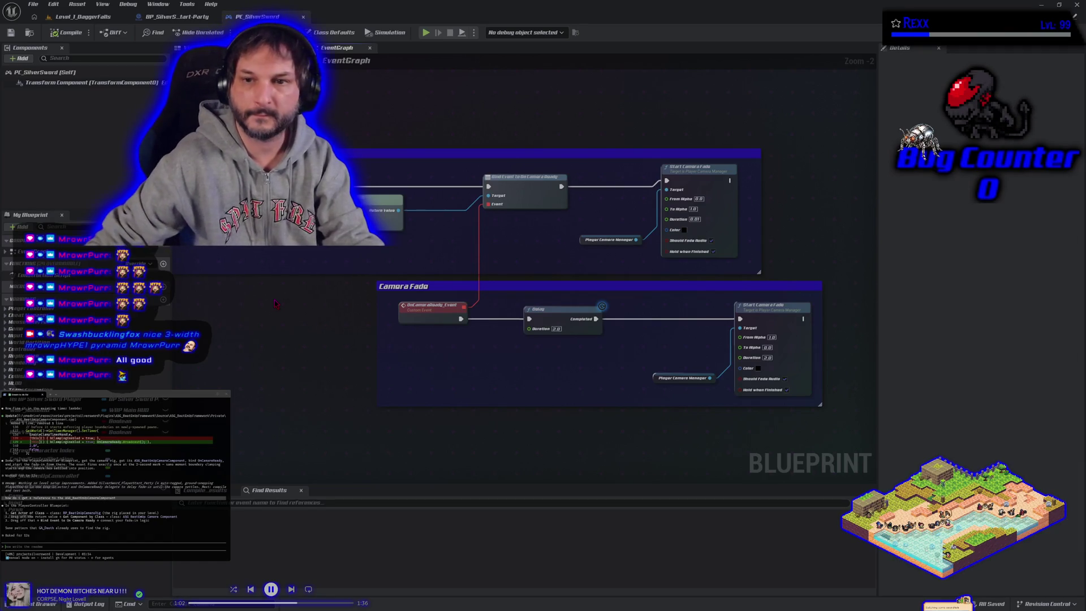
Tell the coding assistant the screen starts black, briefly flashes, then fades in.
text(is)
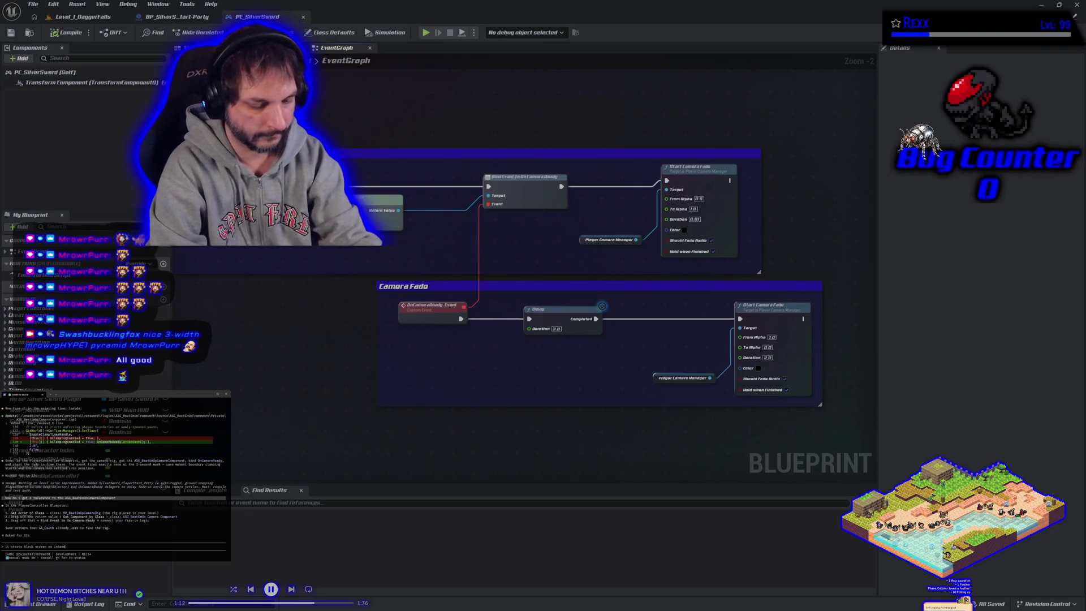
text(but then the camera flashe)
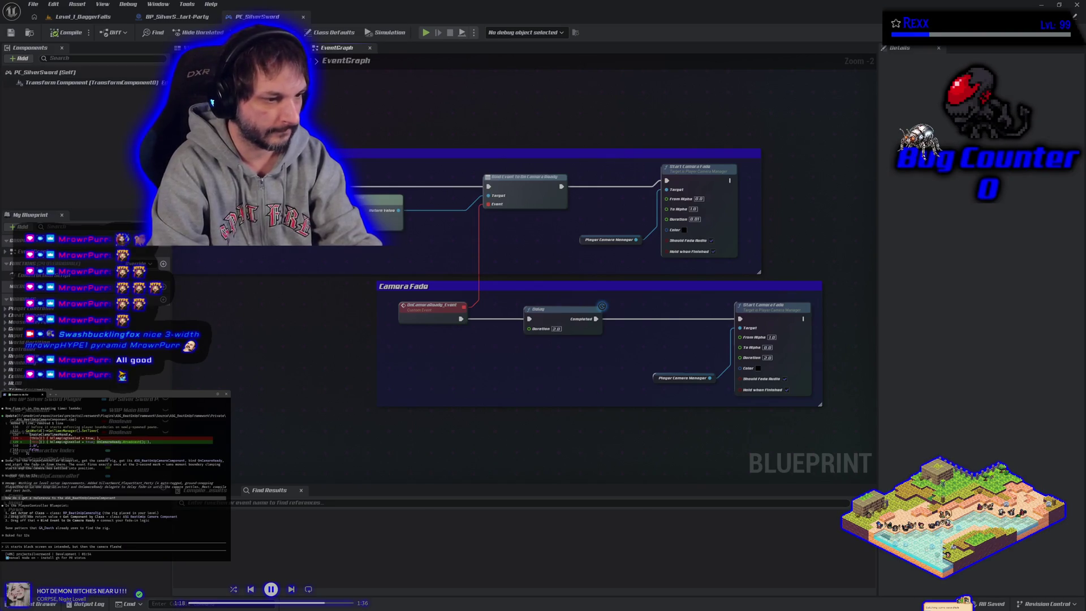
text(cond goes back to black.)
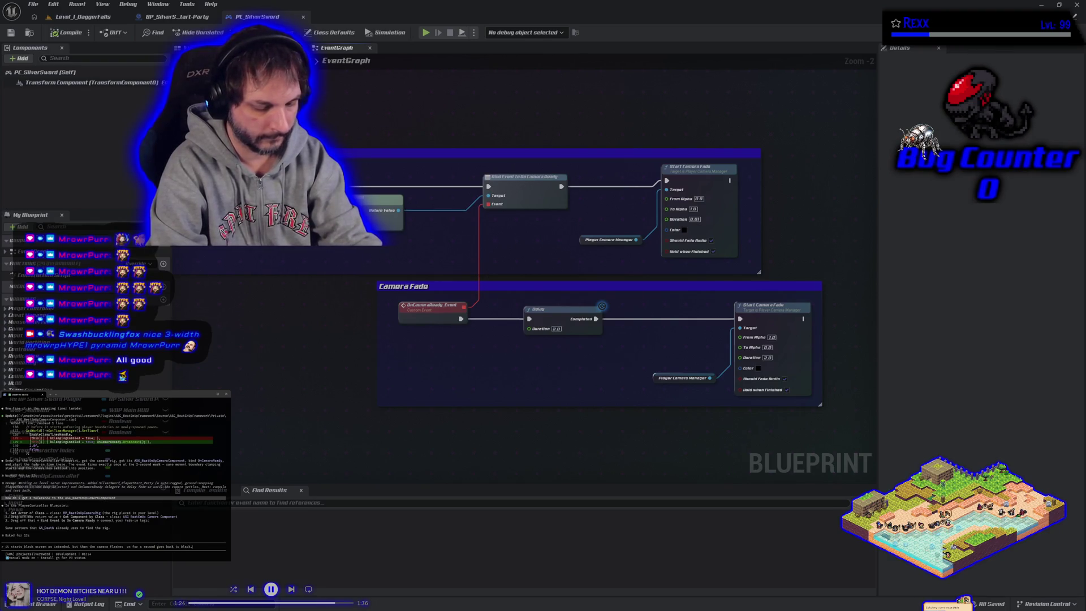
text(es in)
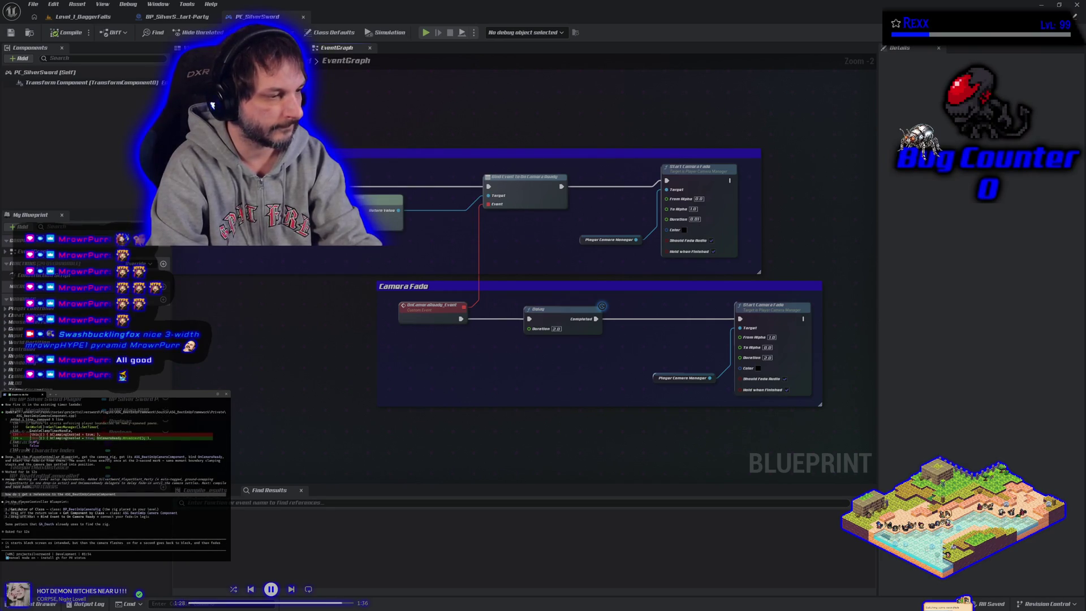
key(Return)
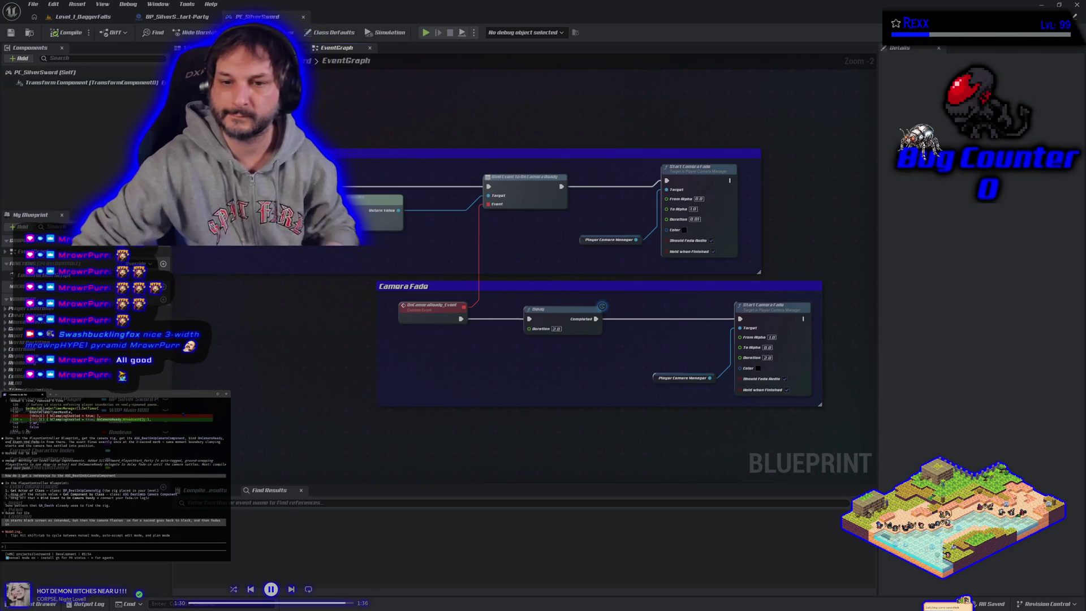
Marquee-select both the camera-rig setup and Camera Fade comment boxes, then pan back to them.
mouse_move(524, 359)
mouse_down()
mouse_move(582, 308)
mouse_move(408, 317)
mouse_move(390, 339)
mouse_up()
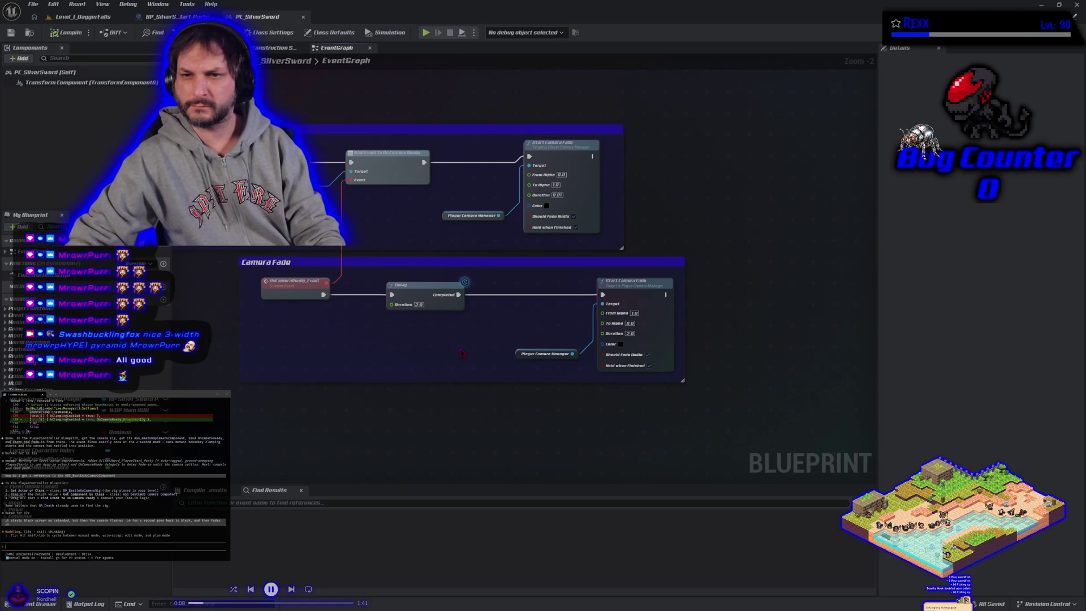
scroll(462, 354, down, 4)
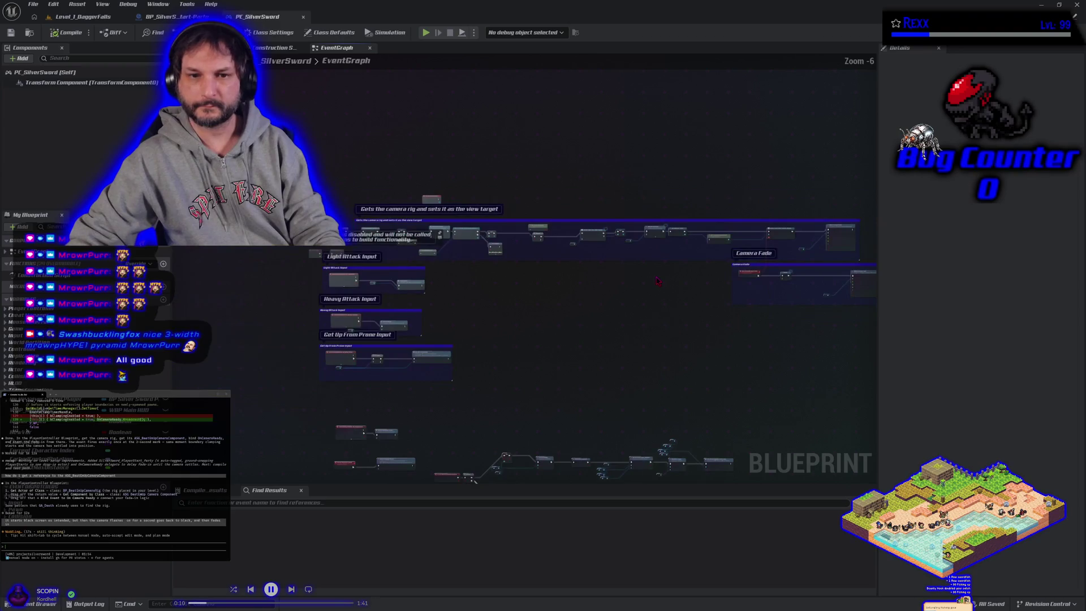
scroll(679, 300, up, 2)
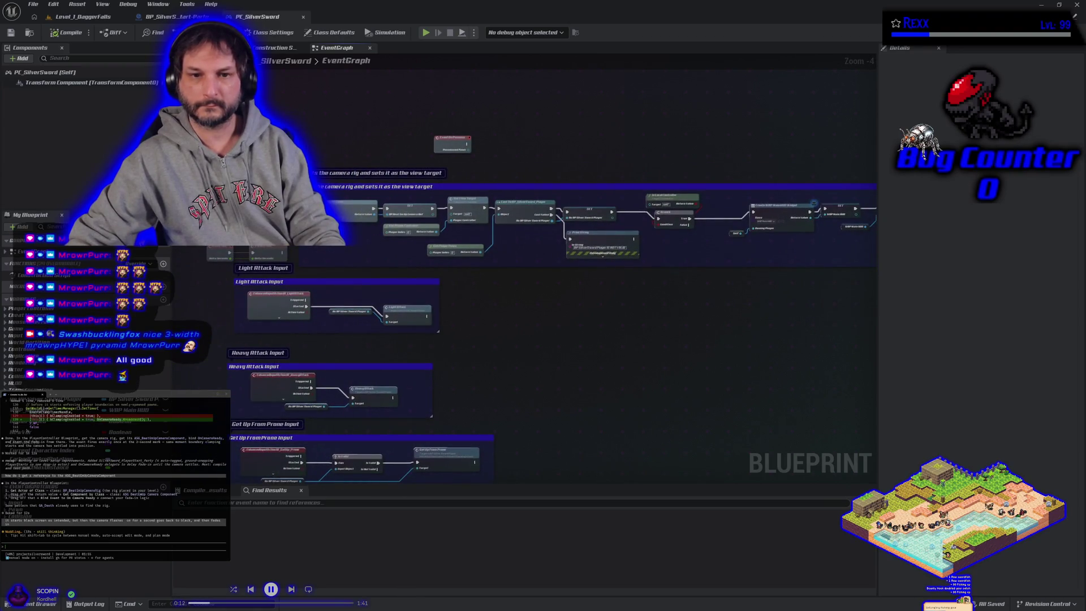
mouse_move(238, 180)
mouse_down()
mouse_move(645, 272)
mouse_move(905, 262)
mouse_move(834, 280)
mouse_up()
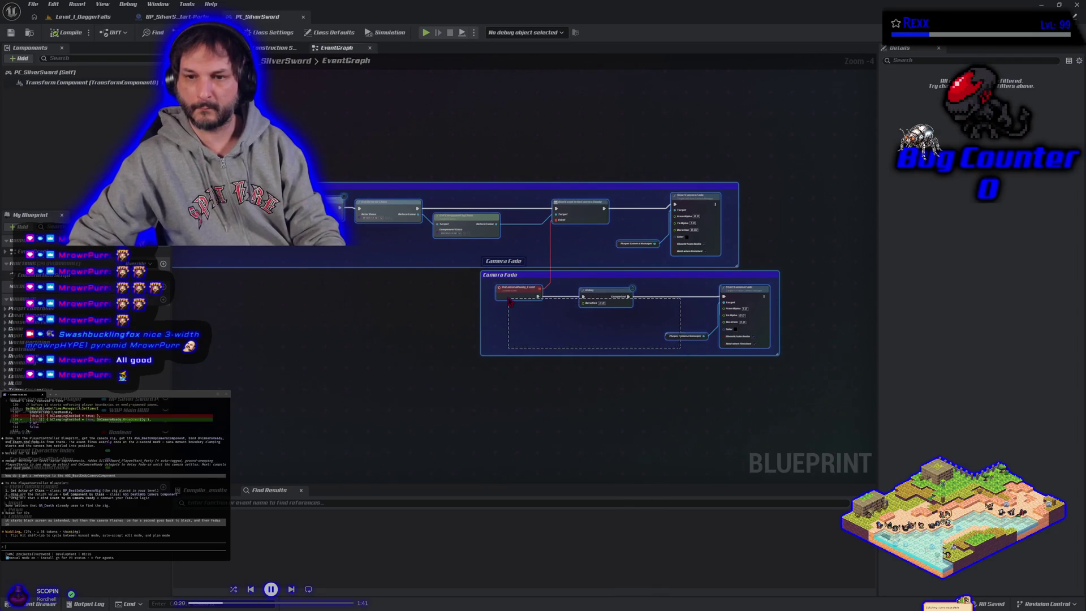
drag(331, 312, 399, 240)
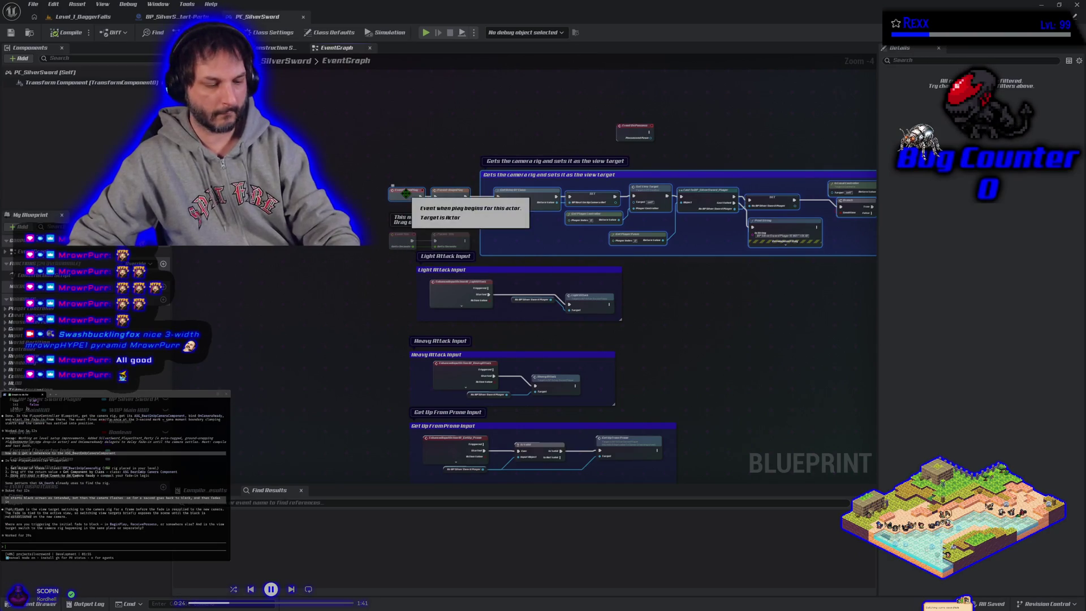
mouse_move(403, 193)
mouse_down()
mouse_move(497, 364)
mouse_move(292, 368)
mouse_up()
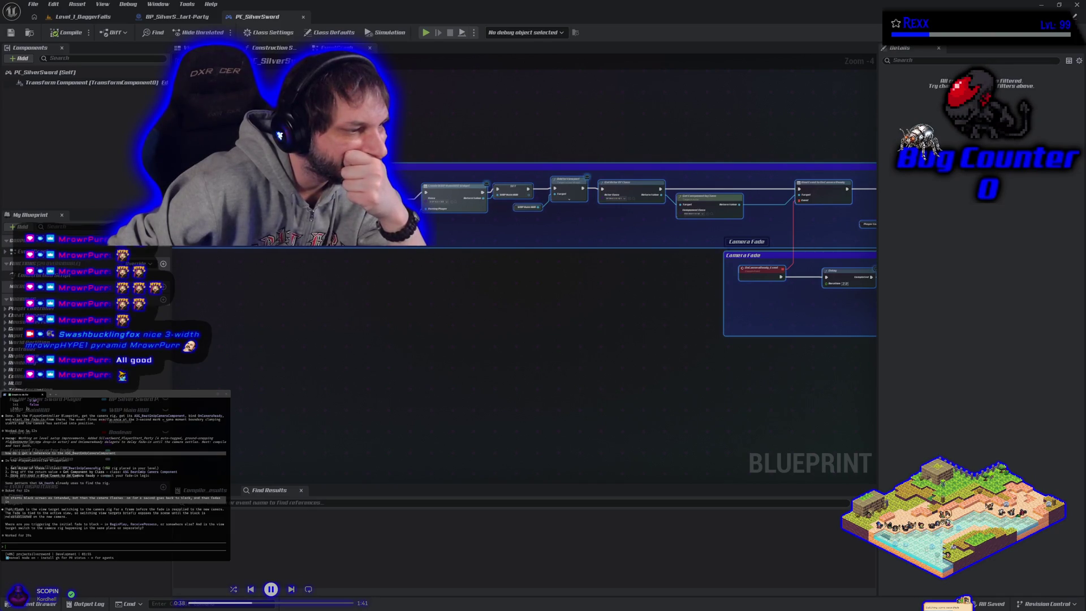
Paste the copied camera nodes into the assistant prompt, accept the long-paste warning, and submit.
key(ctrl+v)
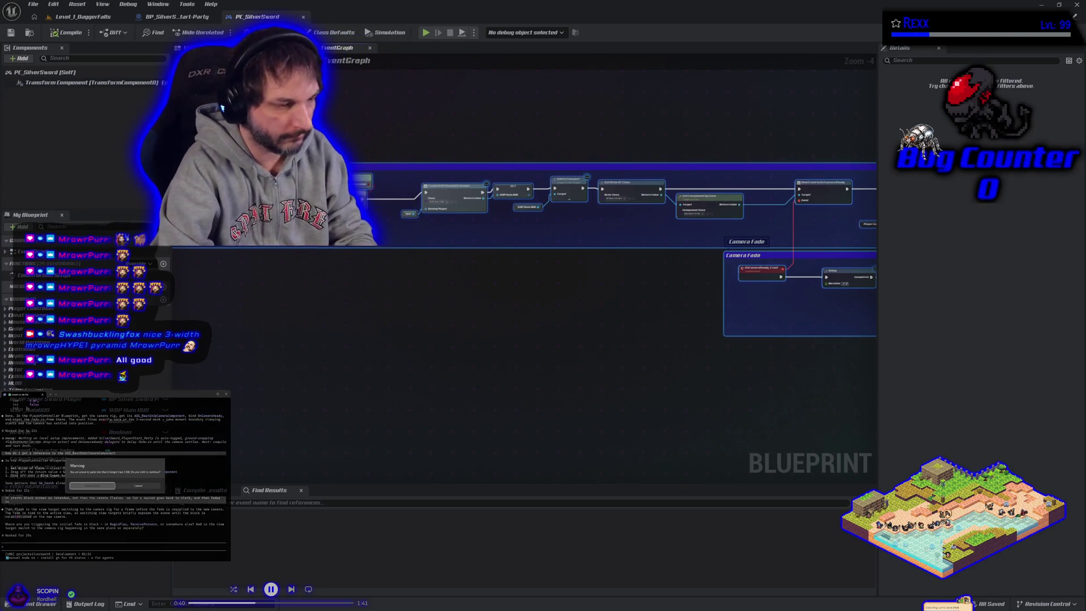
key(Return)
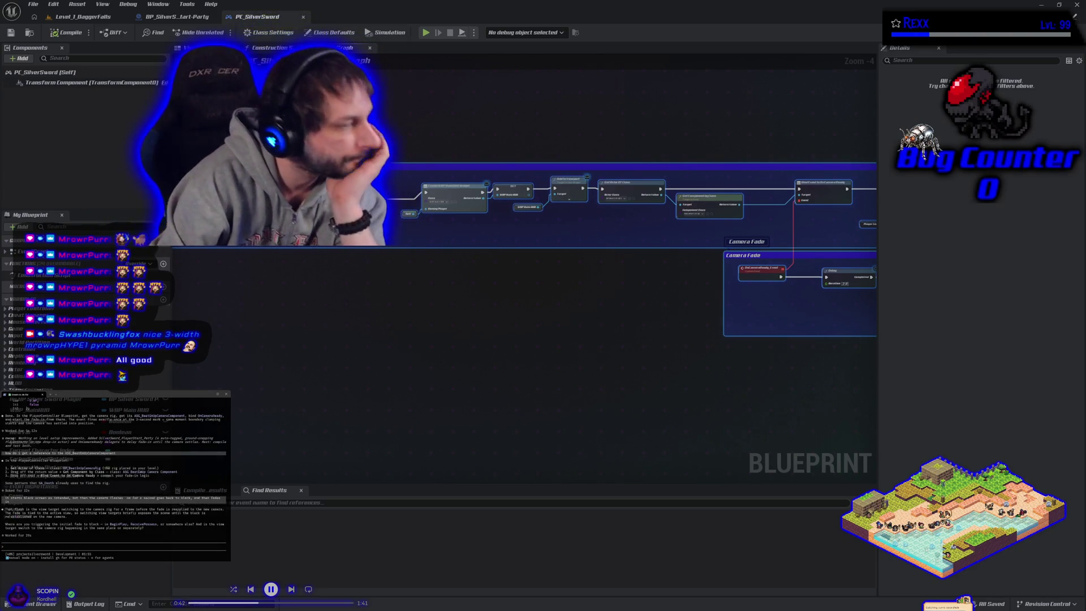
key(Return)
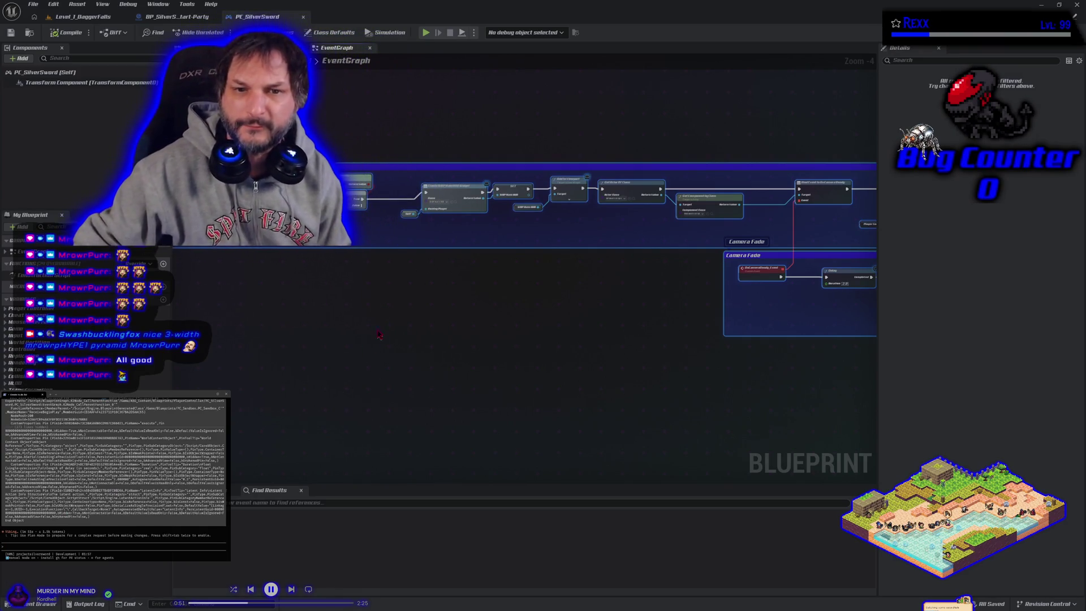
Pan the SilverSword graph from the Camera Fade comment to the cast and Is Local Controller nodes.
drag(651, 263, 425, 251)
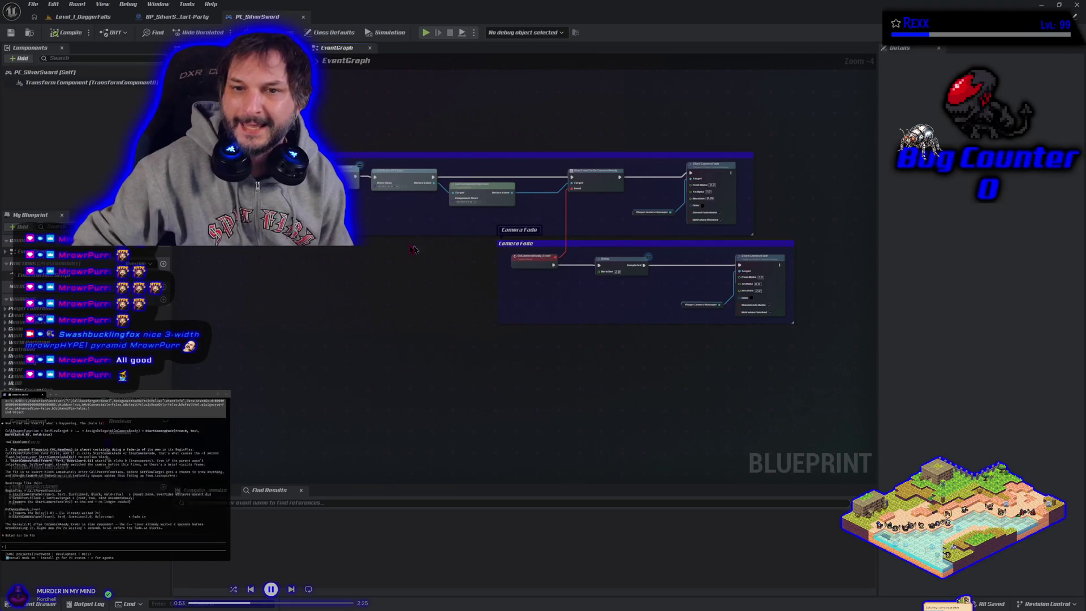
scroll(425, 250, up, 5)
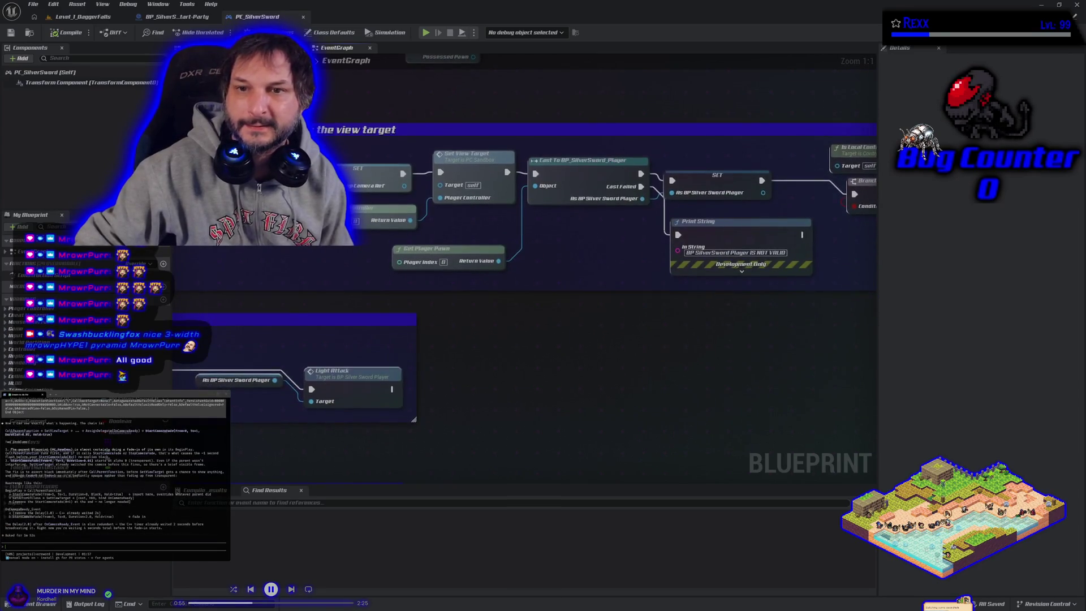
drag(623, 261, 438, 279)
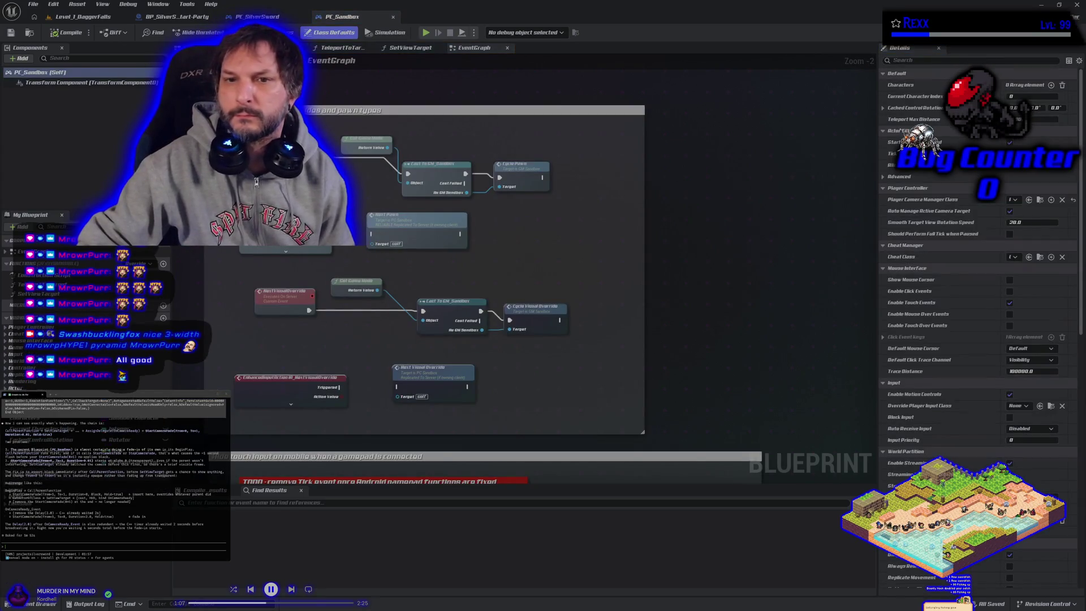
drag(537, 273, 514, 133)
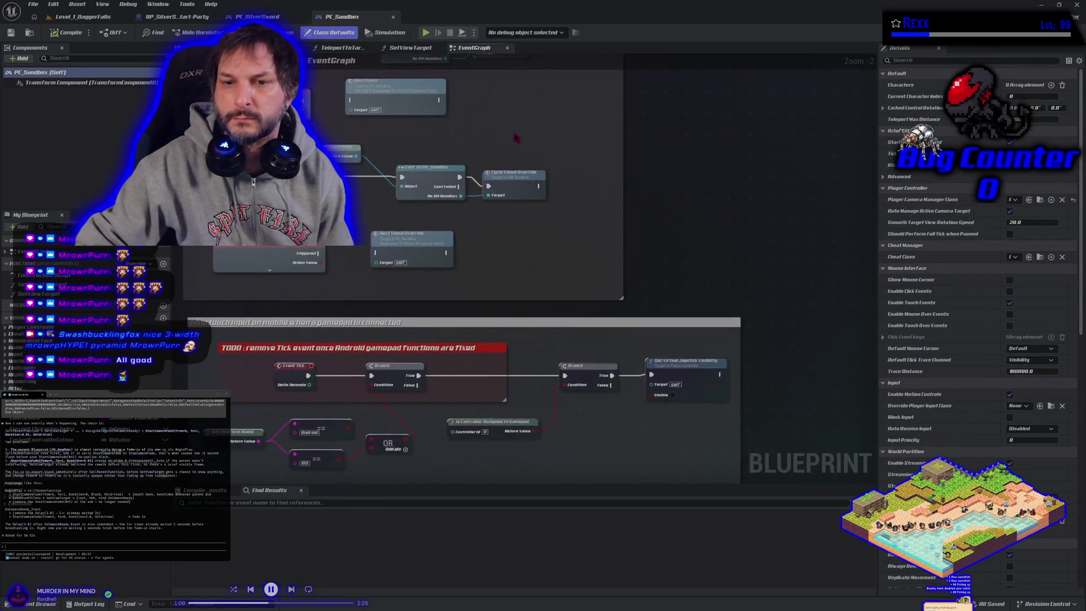
scroll(514, 133, down, 3)
scroll(532, 225, up, 2)
mouse_move(532, 225)
mouse_down()
mouse_move(529, 294)
mouse_move(523, 266)
mouse_up()
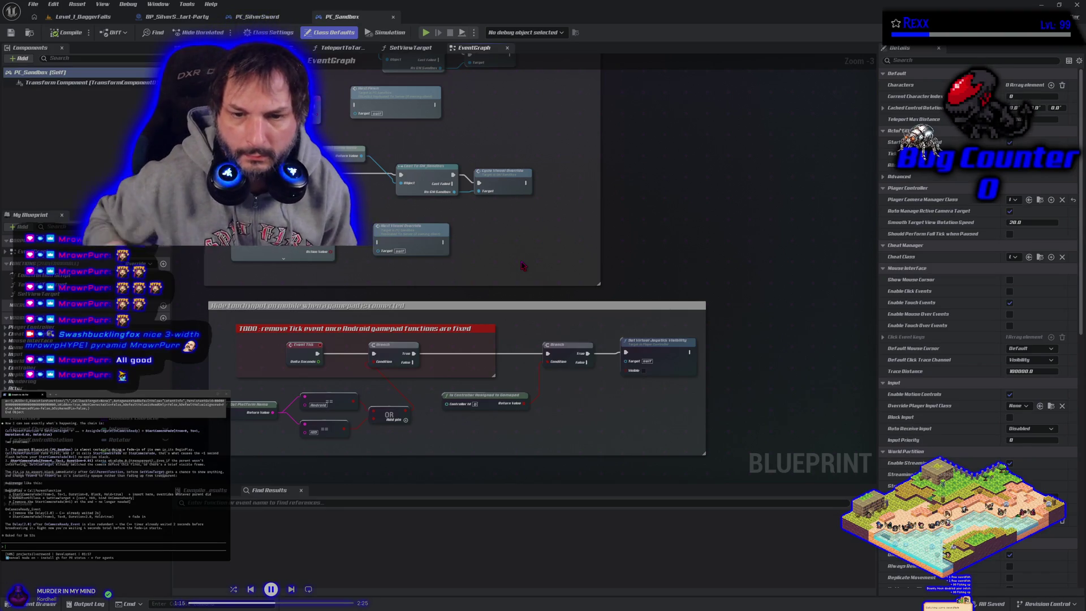
click(410, 47)
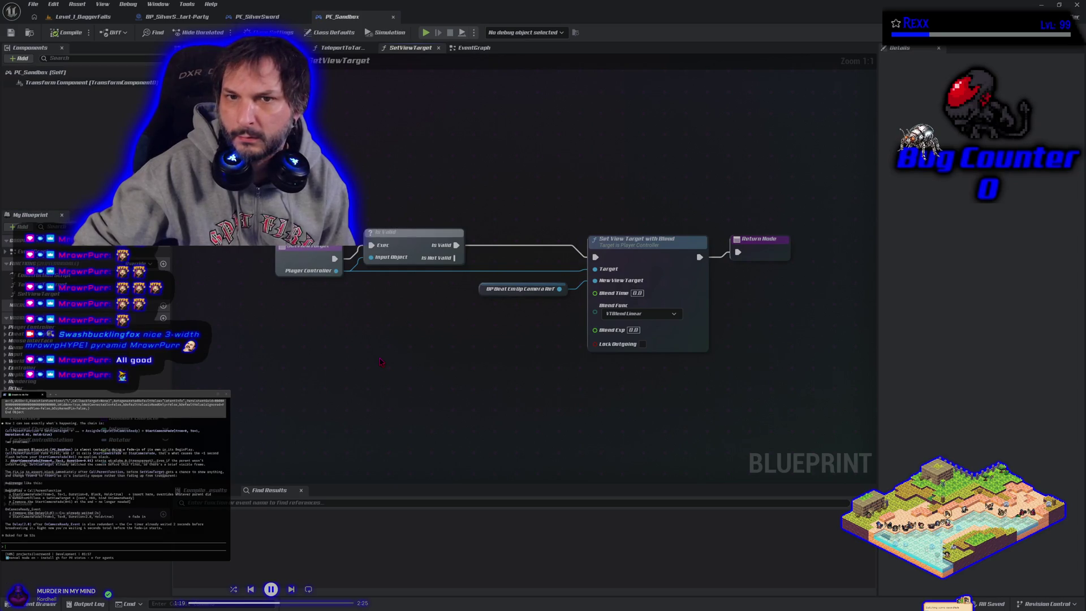
key(alt+Left)
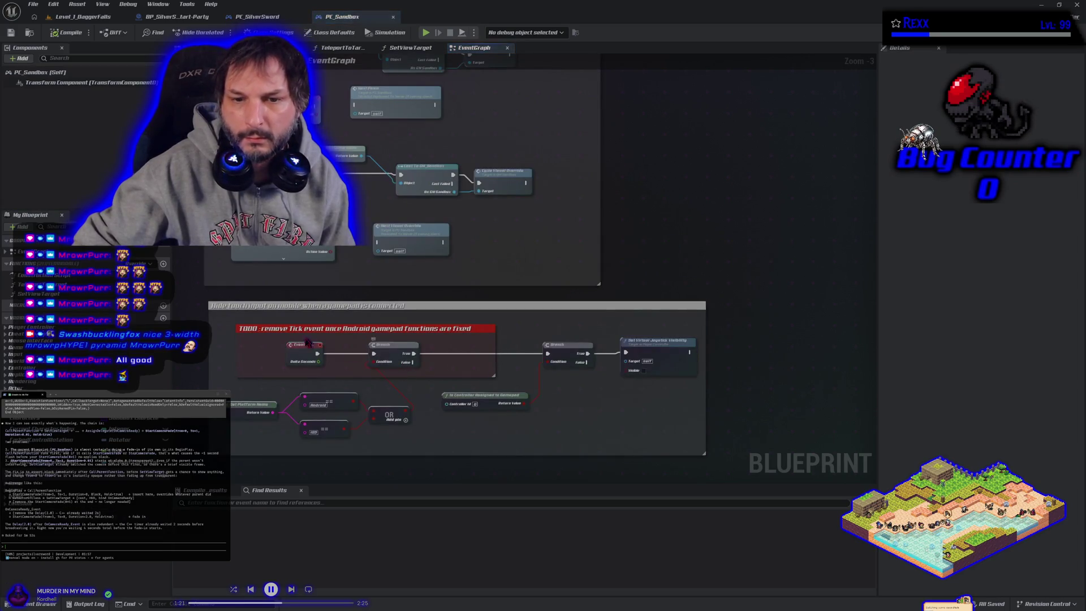
mouse_move(226, 291)
mouse_down()
mouse_move(346, 420)
mouse_move(351, 92)
mouse_move(374, 244)
mouse_move(458, 193)
mouse_up()
scroll(356, 95, down, 2)
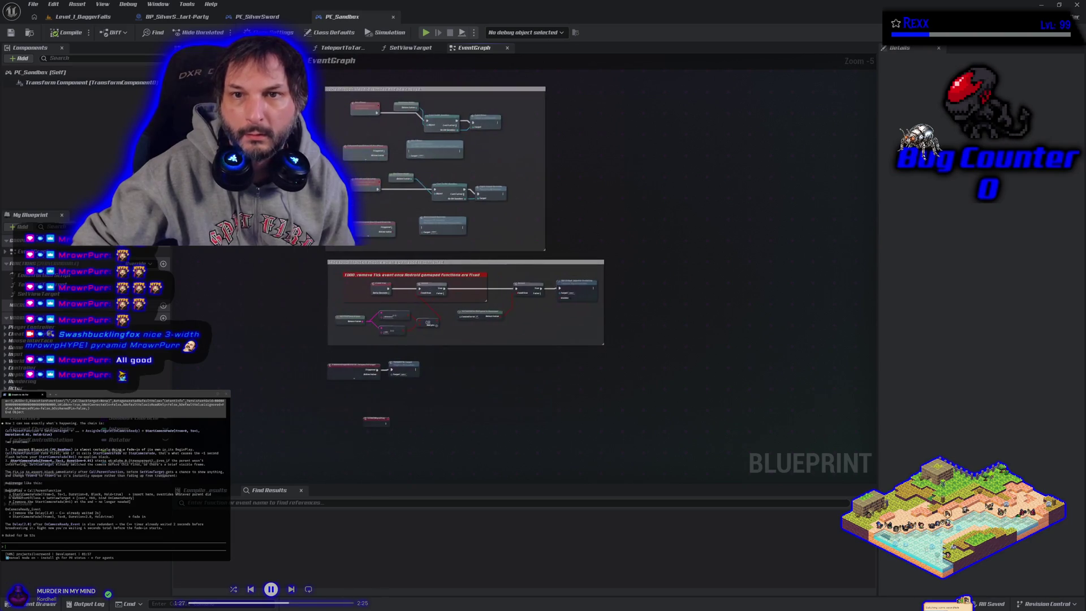
click(271, 47)
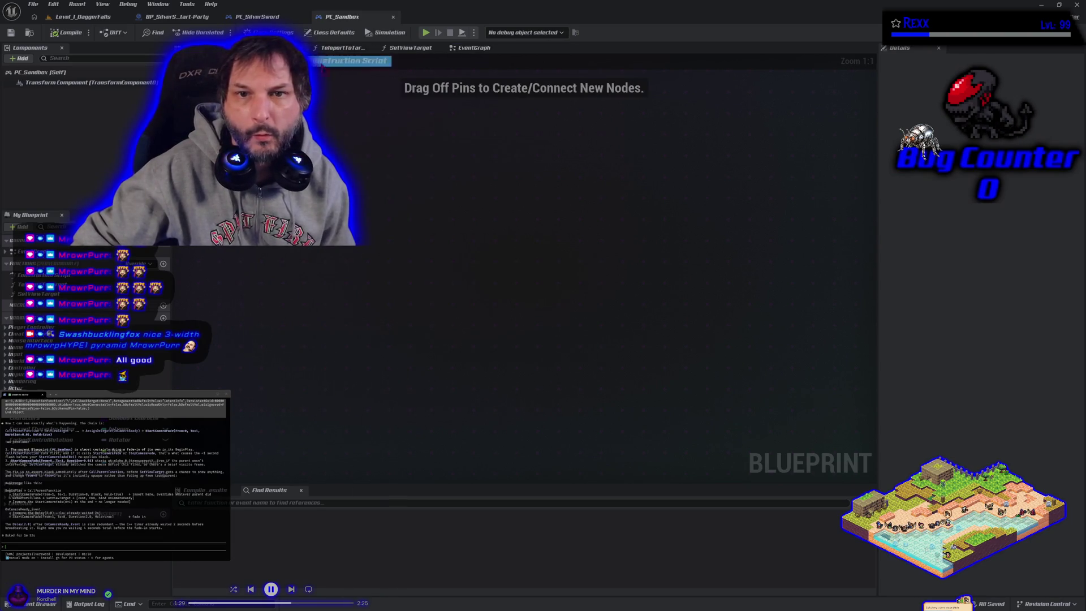
click(478, 47)
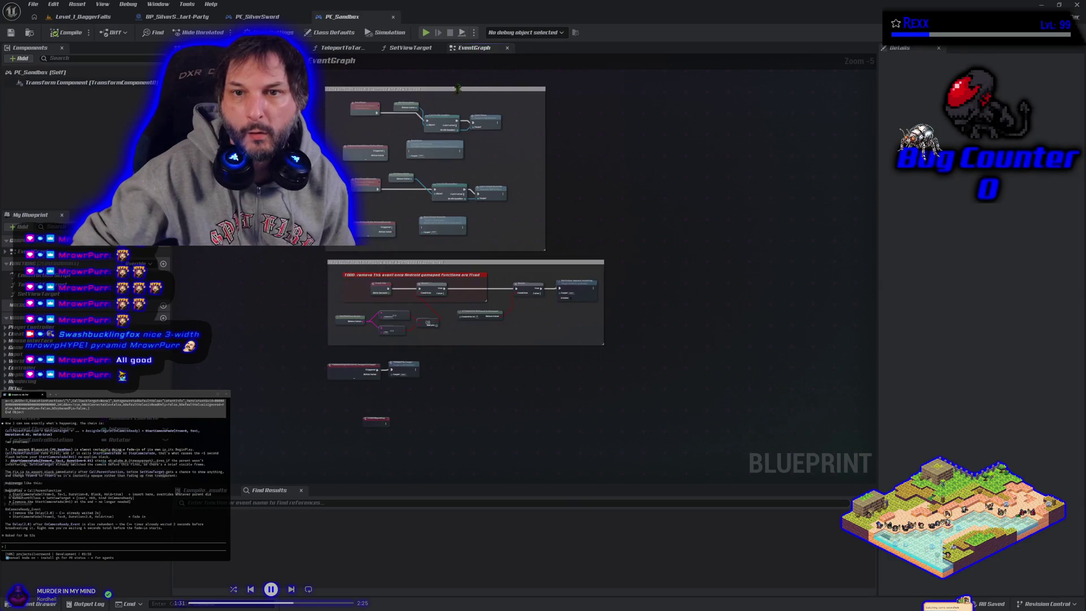
scroll(340, 198, up, 4)
mouse_move(566, 340)
mouse_down()
mouse_move(552, 353)
mouse_move(540, 150)
mouse_up()
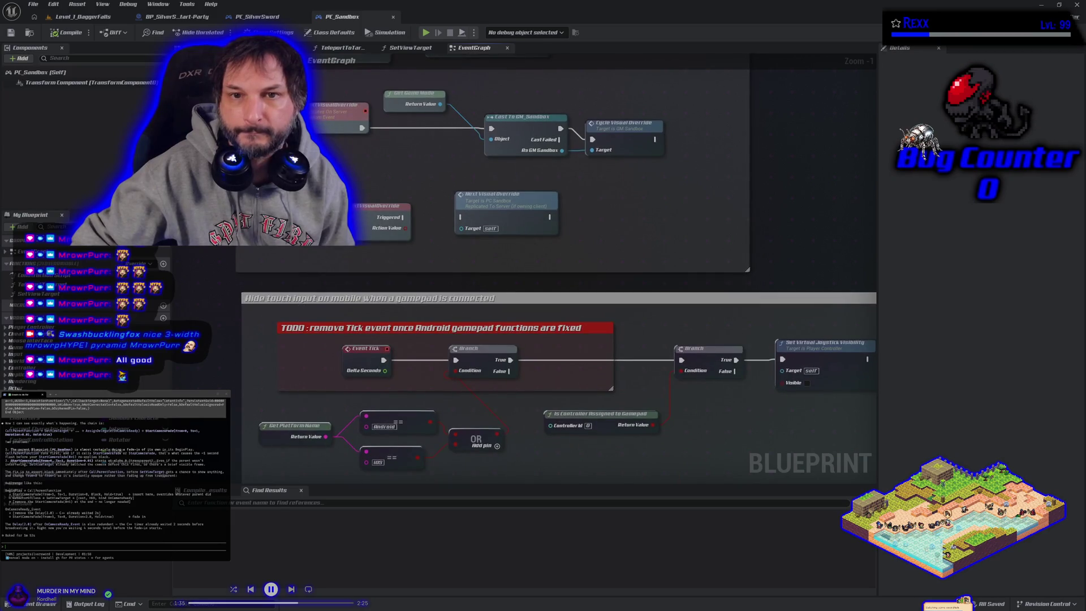
scroll(365, 227, down, 2)
drag(543, 283, 543, 226)
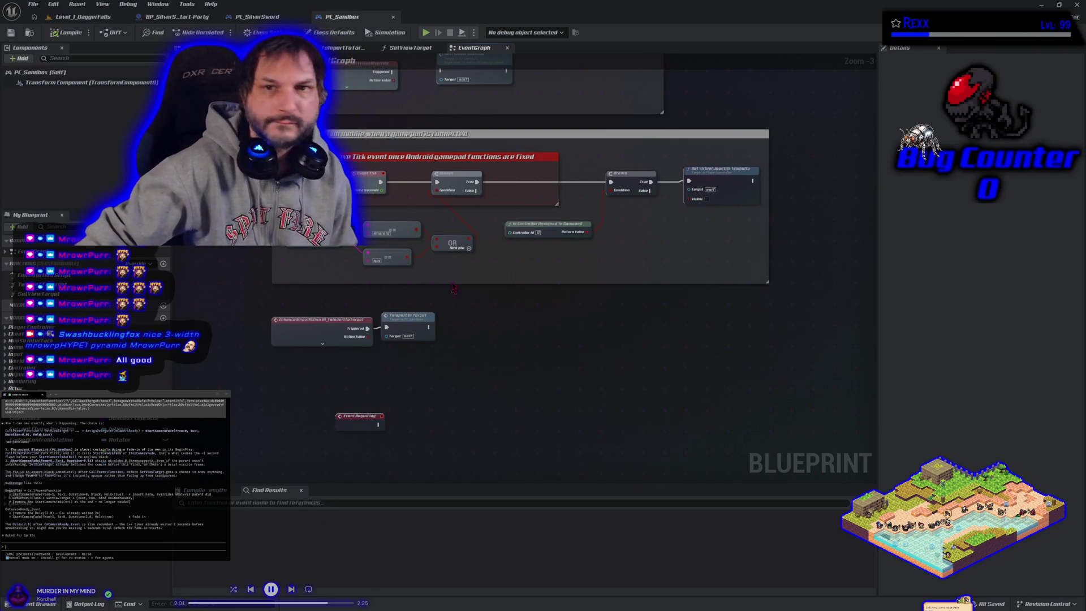
click(295, 14)
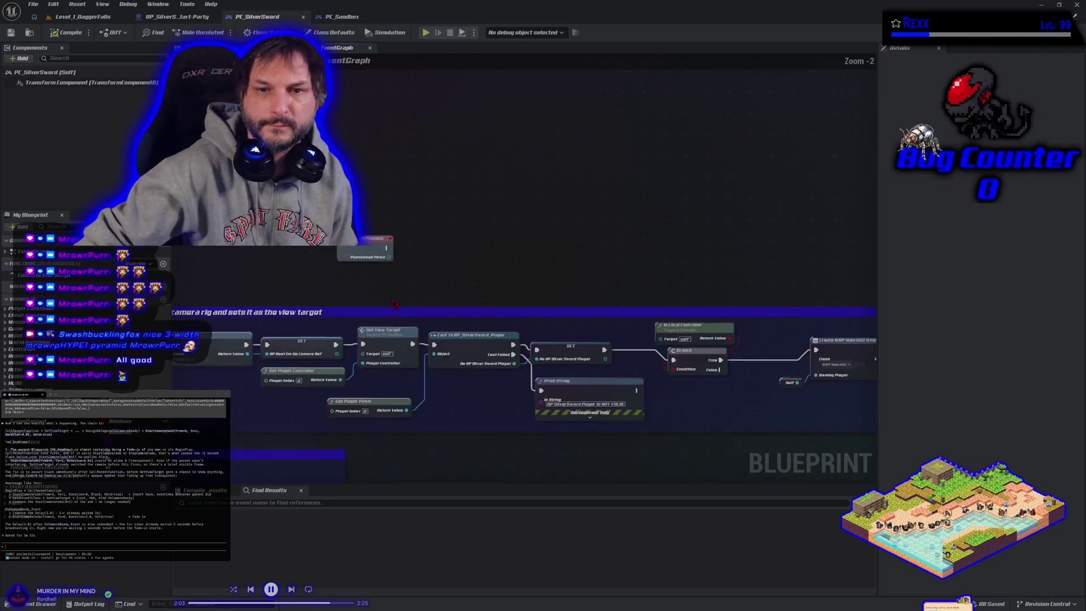
Return to the PC_SilverSword event graph and centre the Camera Fade comment box.
key(ctrl+Tab)
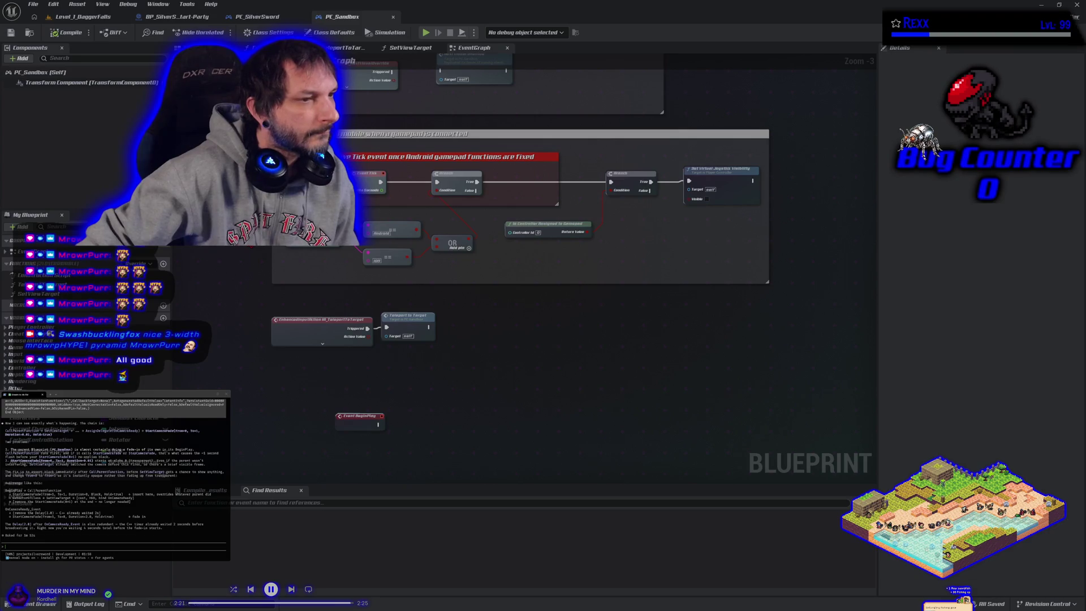
click(264, 17)
mouse_move(679, 368)
mouse_down()
mouse_move(651, 340)
mouse_move(108, 286)
mouse_up()
drag(823, 275, 615, 290)
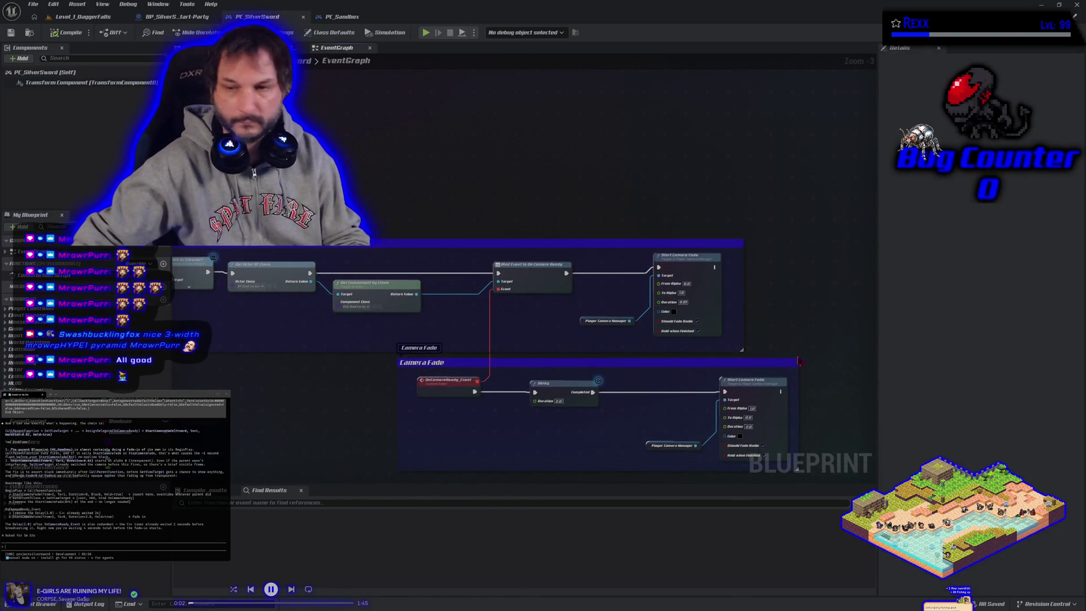
Select the Start Camera Fade after Bind Event to On Camera Ready, then scroll back left.
click(664, 330)
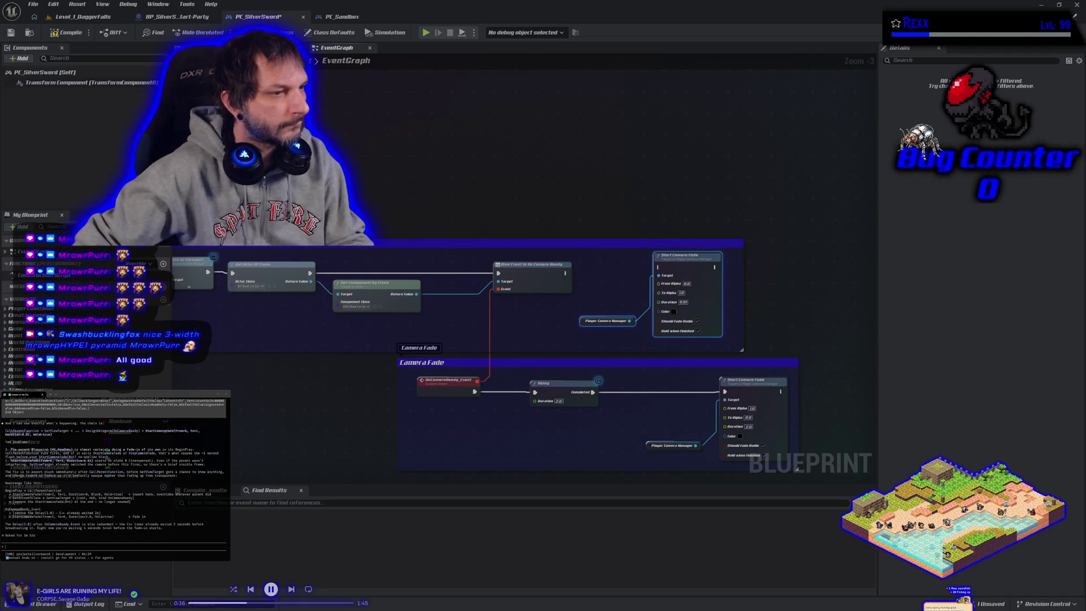
scroll(523, 339, left, 5)
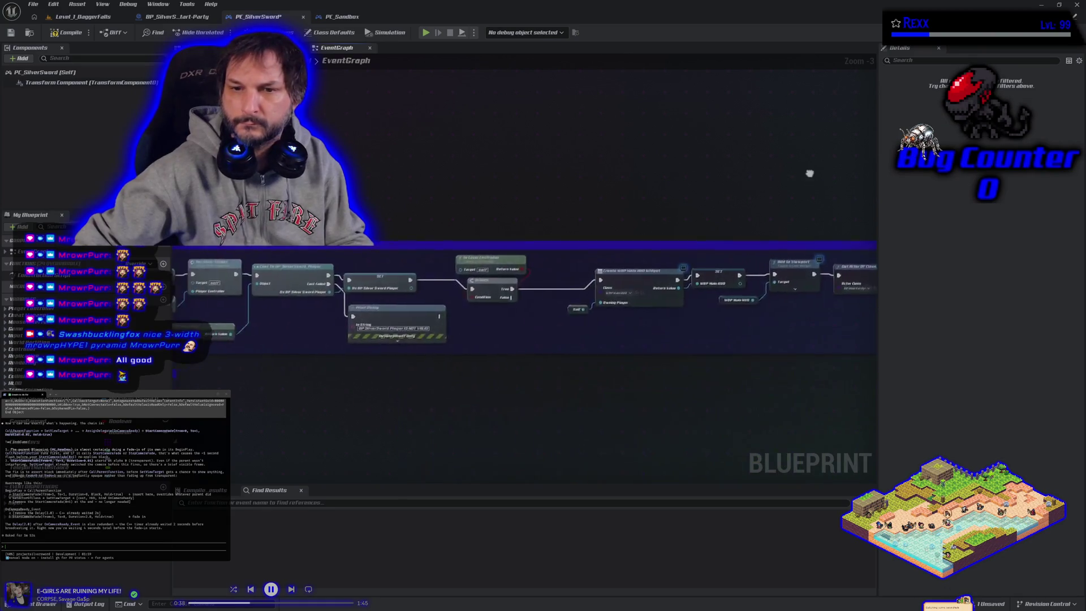
Paste a Start Camera Fade above the camera-rig nodes and wire it into Get Actor Of Class.
scroll(523, 305, left, 3)
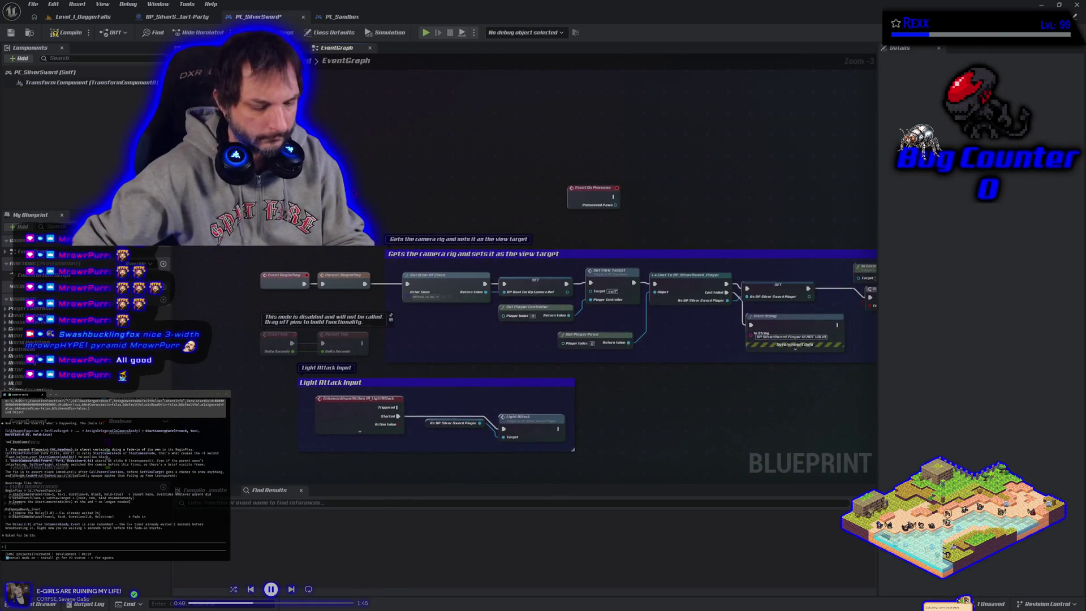
key(ctrl+v)
scroll(385, 187, up, 3)
mouse_move(332, 292)
mouse_down()
mouse_move(293, 308)
mouse_move(308, 345)
mouse_move(339, 238)
mouse_move(420, 180)
mouse_up()
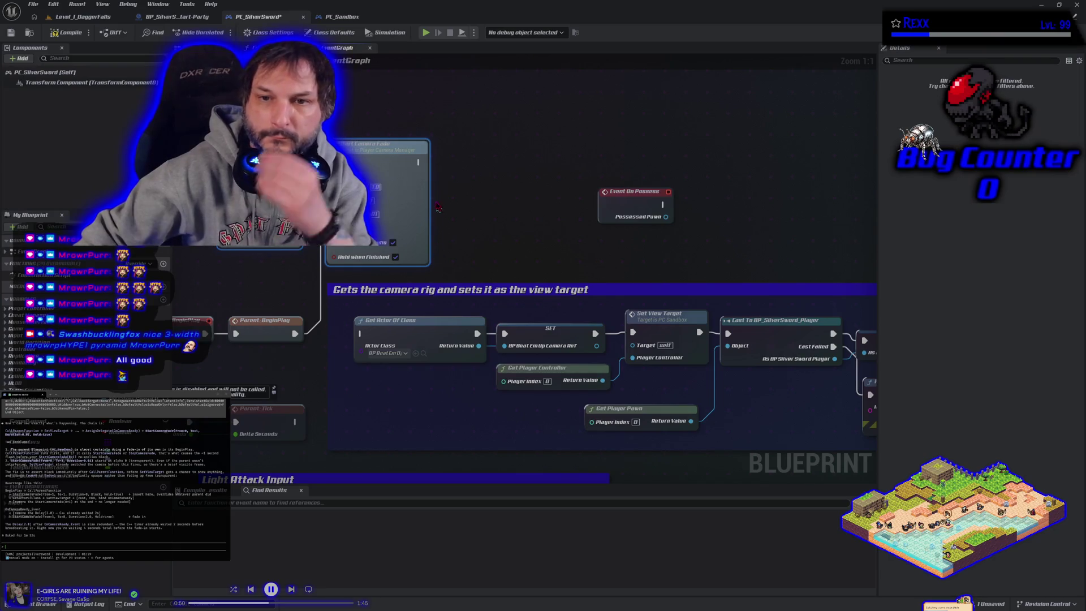
mouse_move(418, 162)
mouse_down()
mouse_move(453, 292)
mouse_move(361, 335)
mouse_up()
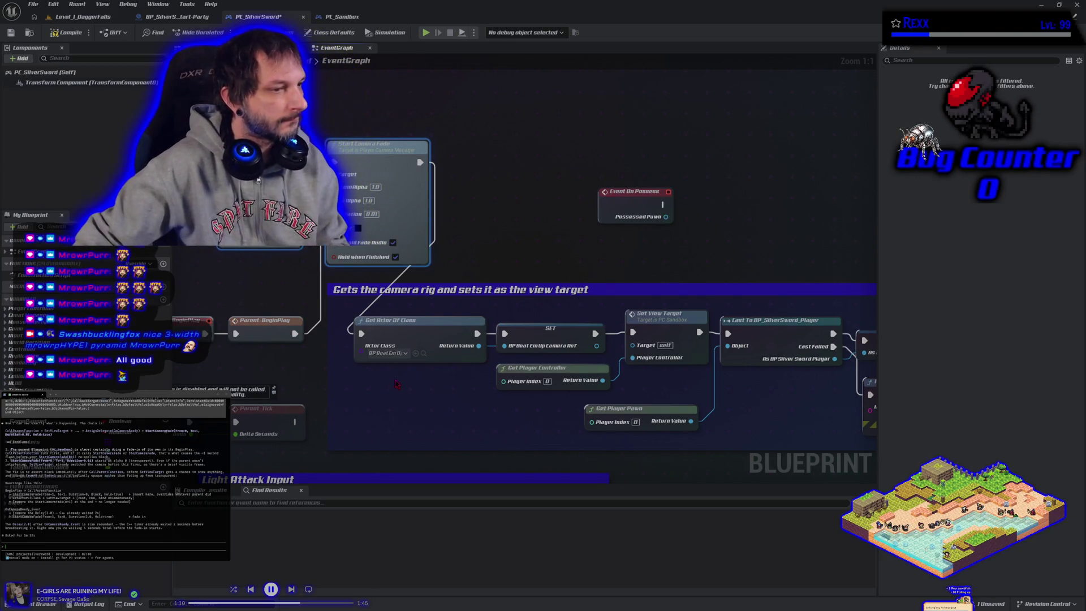
Wire OnCameraReady_Event straight to Start Camera Fade, move the Delay aside, and switch to Level_1_DaggerFalls.
drag(792, 396, 385, 206)
scroll(354, 283, down, 3)
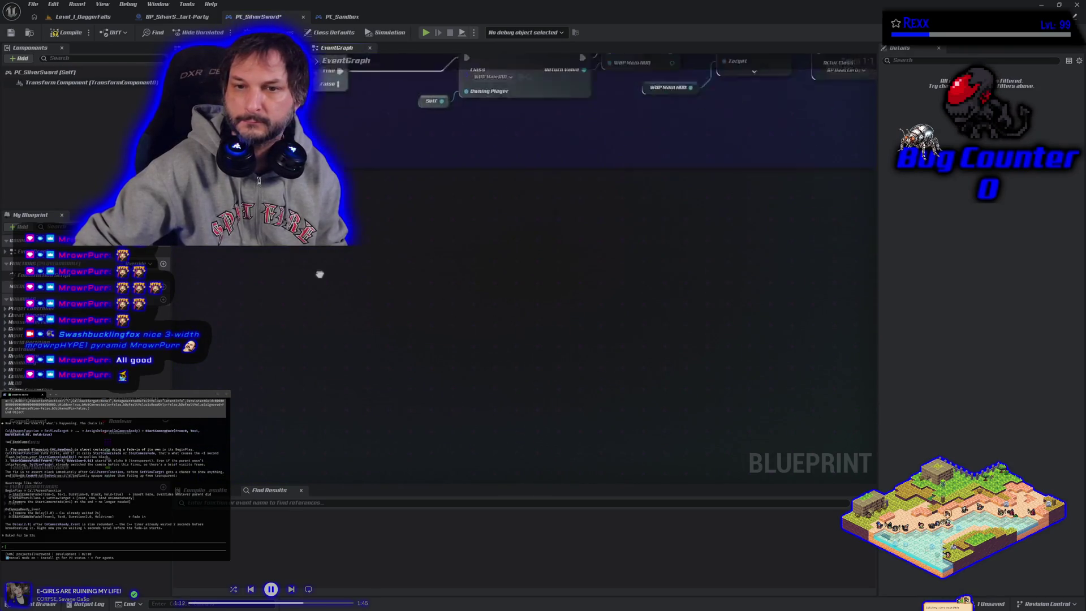
drag(577, 376, 558, 448)
scroll(503, 363, up, 3)
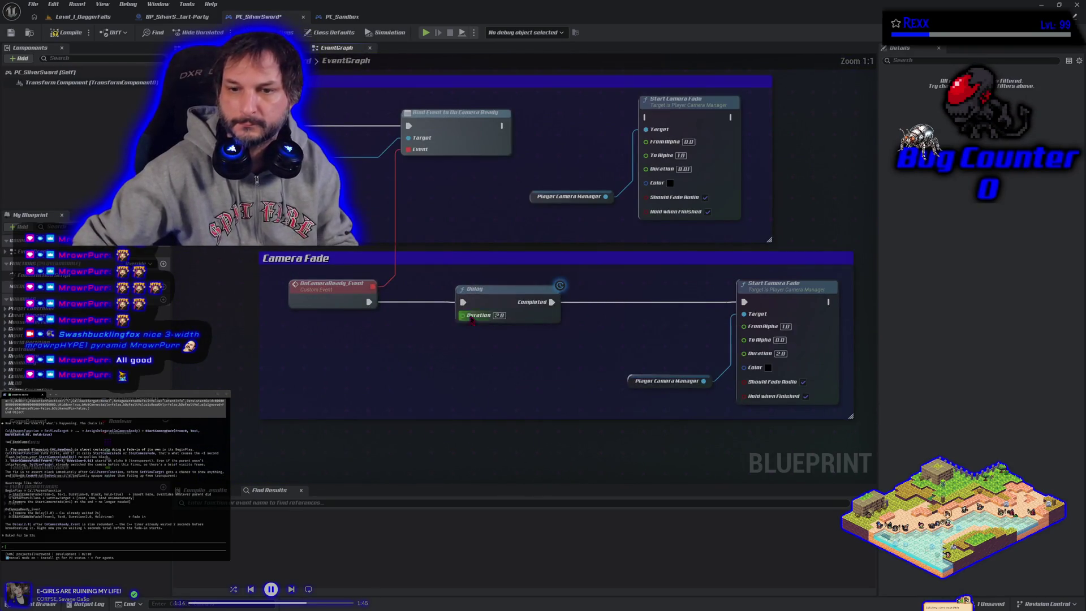
alt+click(463, 302)
drag(558, 309, 369, 302)
drag(489, 304, 473, 371)
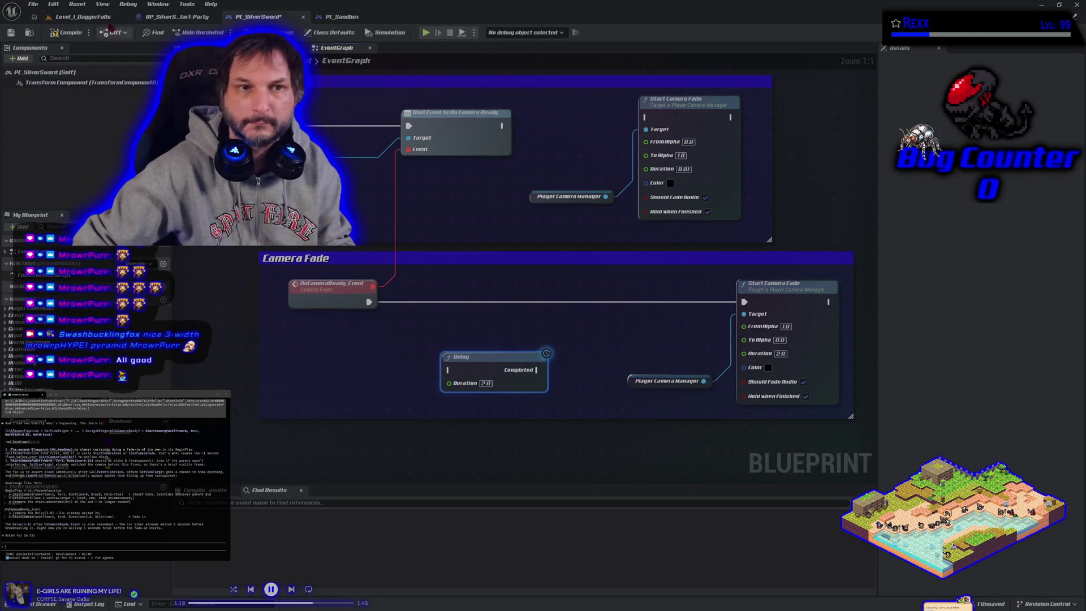
click(79, 17)
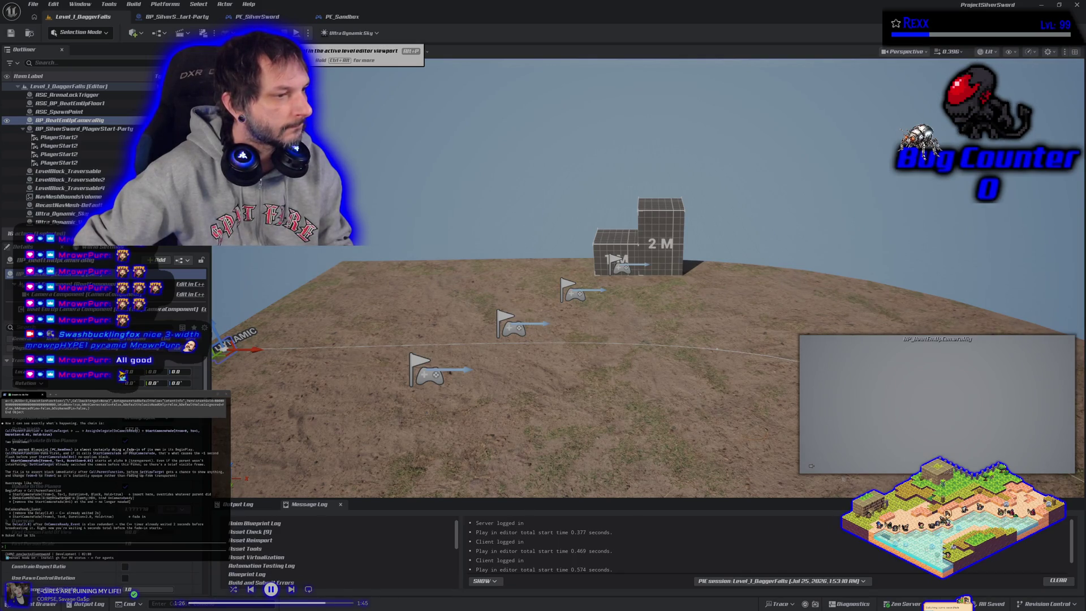
click(258, 16)
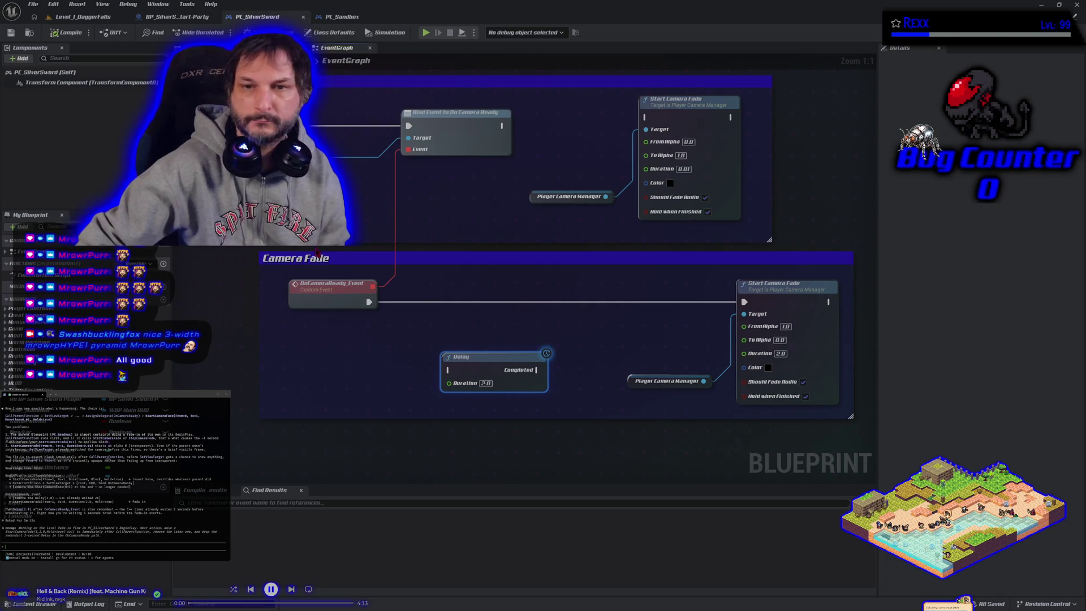
click(79, 17)
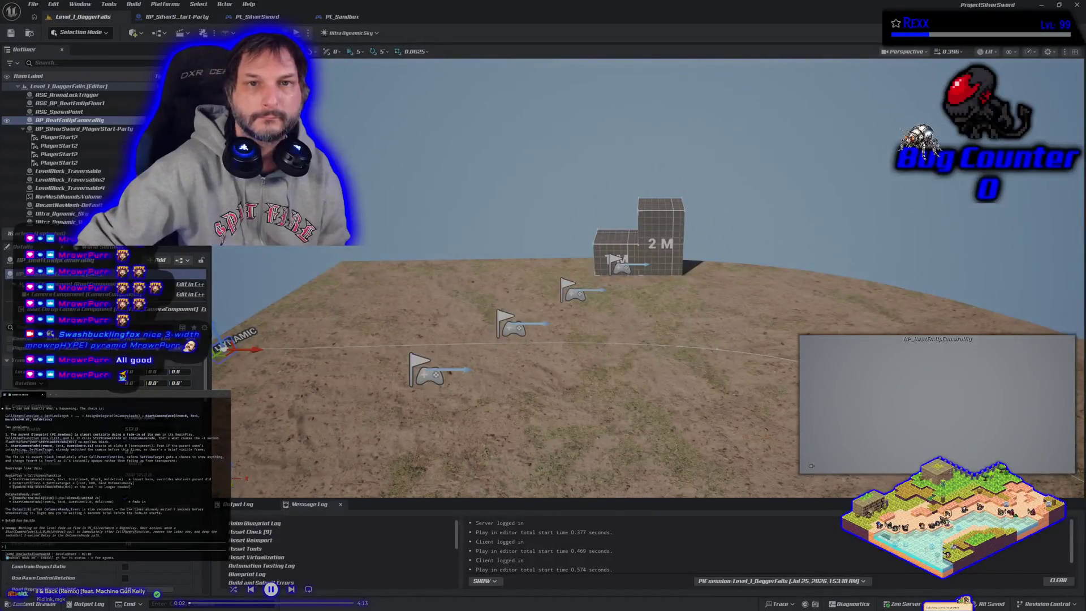
key(alt+p)
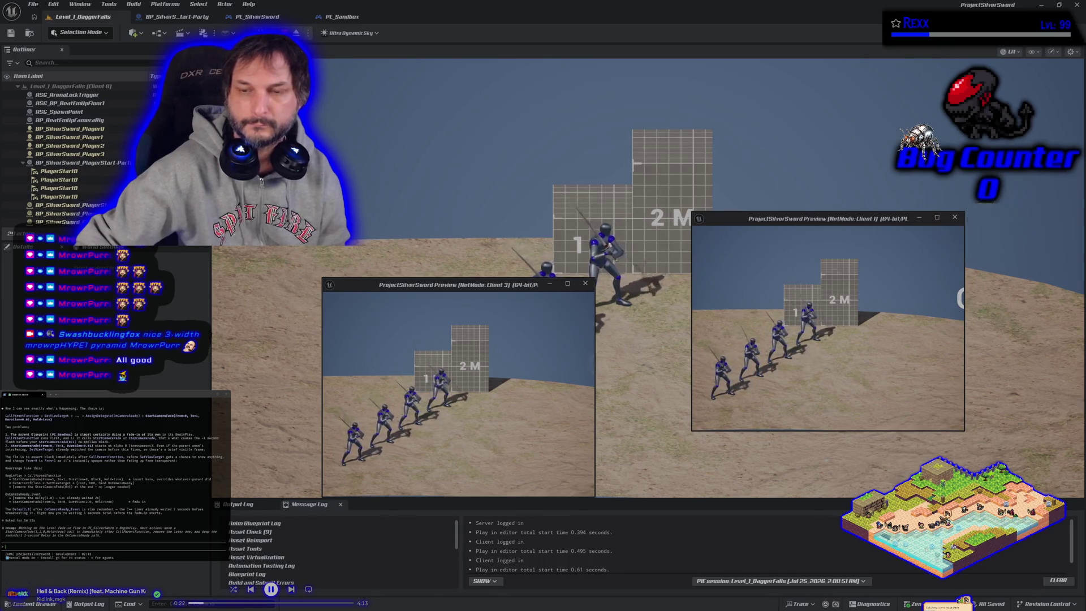
key(Escape)
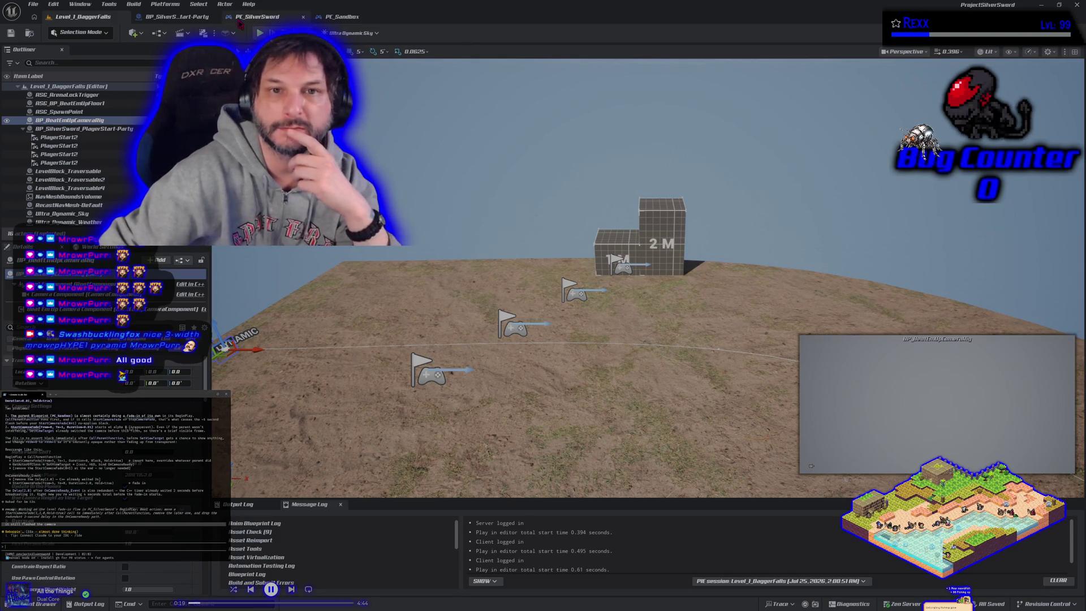
Reopen PC_SilverSword and reconnect Parent: BeginPlay directly to Get Actor Of Class.
click(257, 16)
scroll(559, 282, down, 3)
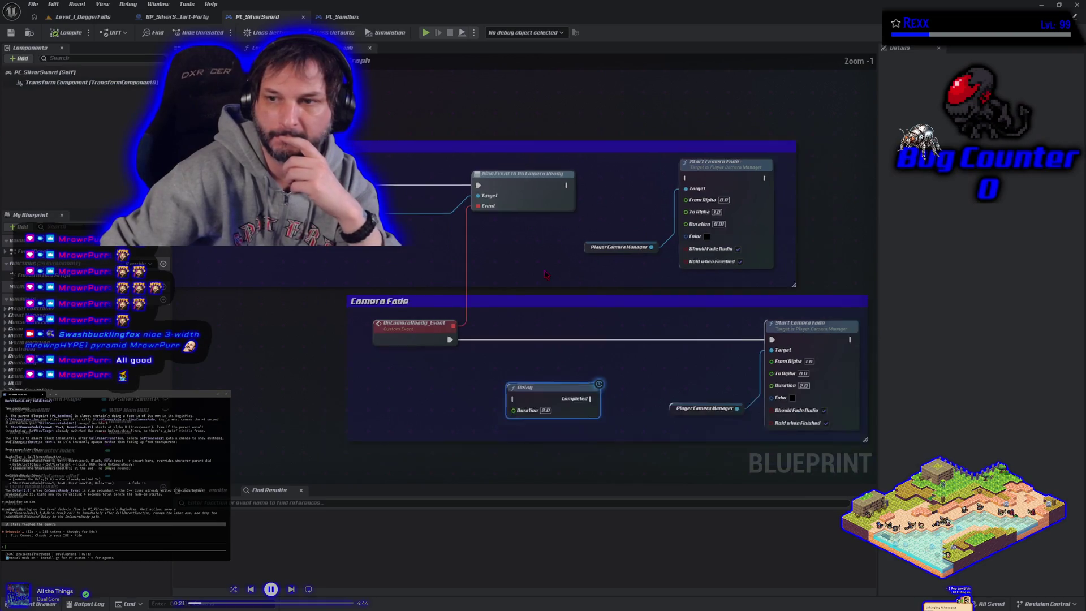
drag(310, 306, 509, 326)
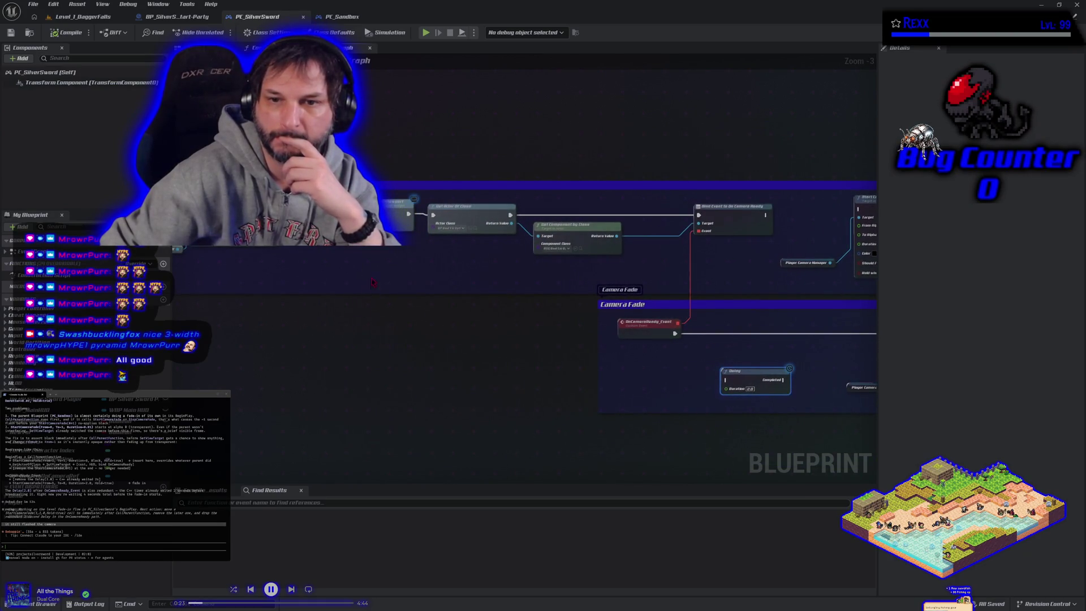
drag(262, 312, 351, 332)
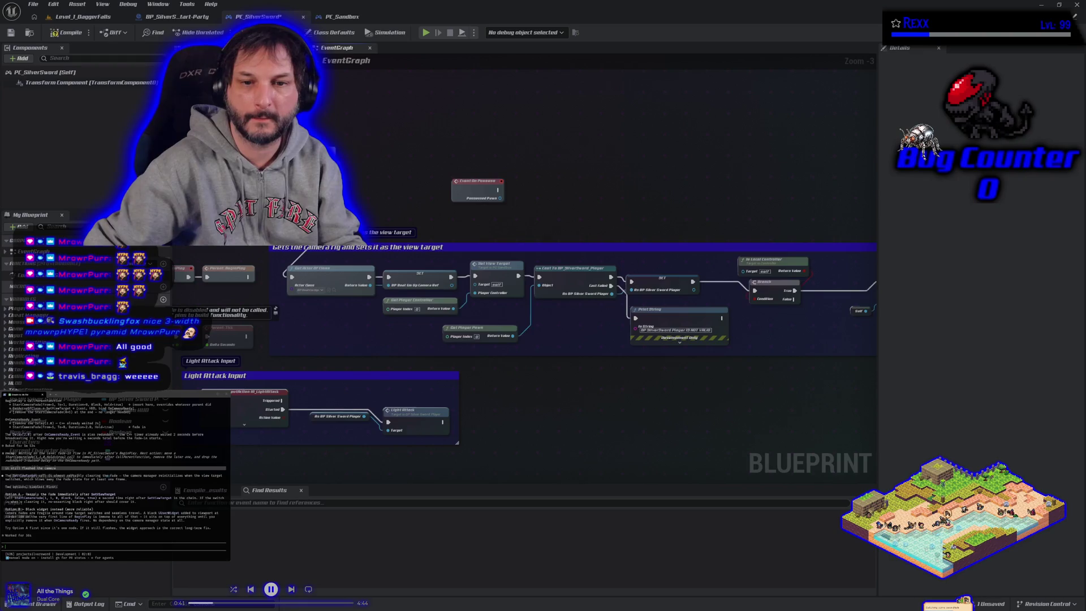
mouse_move(249, 277)
mouse_down()
mouse_move(362, 291)
mouse_move(291, 277)
mouse_up()
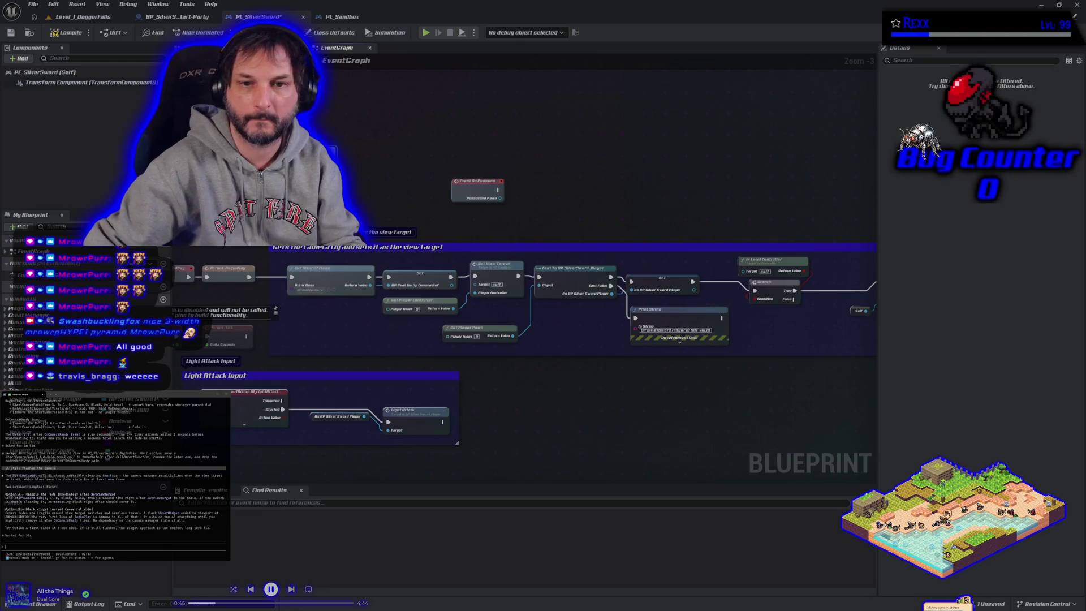
Paste Start Camera Fade after Set View Target, save PC_SilverSword, and return to Level_1_DaggerFalls.
key(ctrl+v)
mouse_move(773, 368)
mouse_down()
mouse_move(382, 378)
mouse_move(643, 378)
mouse_up()
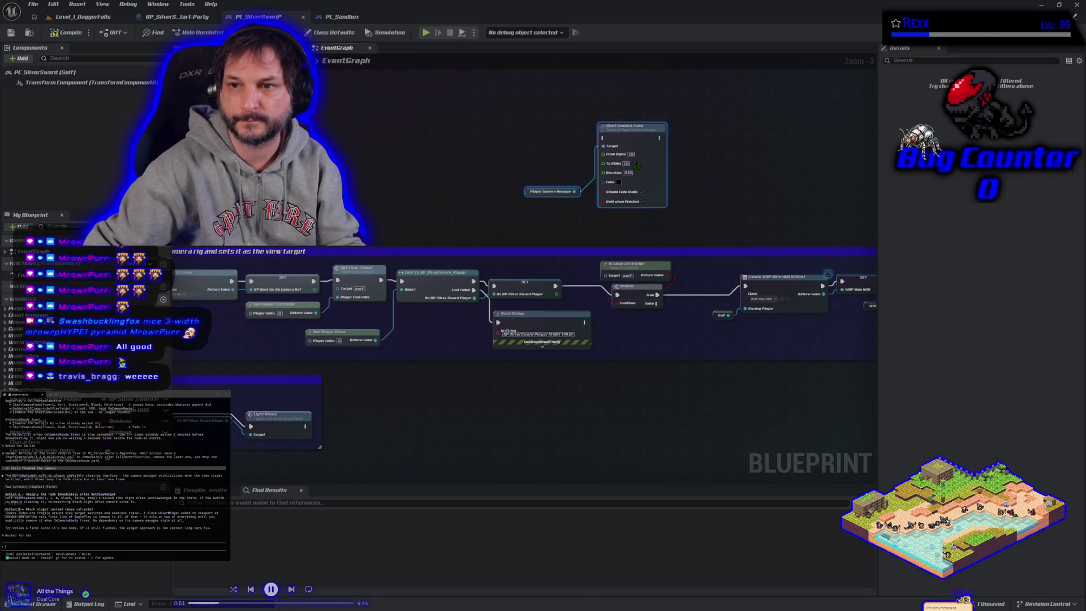
drag(628, 125, 578, 139)
drag(532, 171, 428, 173)
mouse_move(379, 269)
mouse_down()
mouse_move(391, 170)
mouse_move(470, 171)
mouse_move(416, 277)
mouse_move(402, 280)
mouse_up()
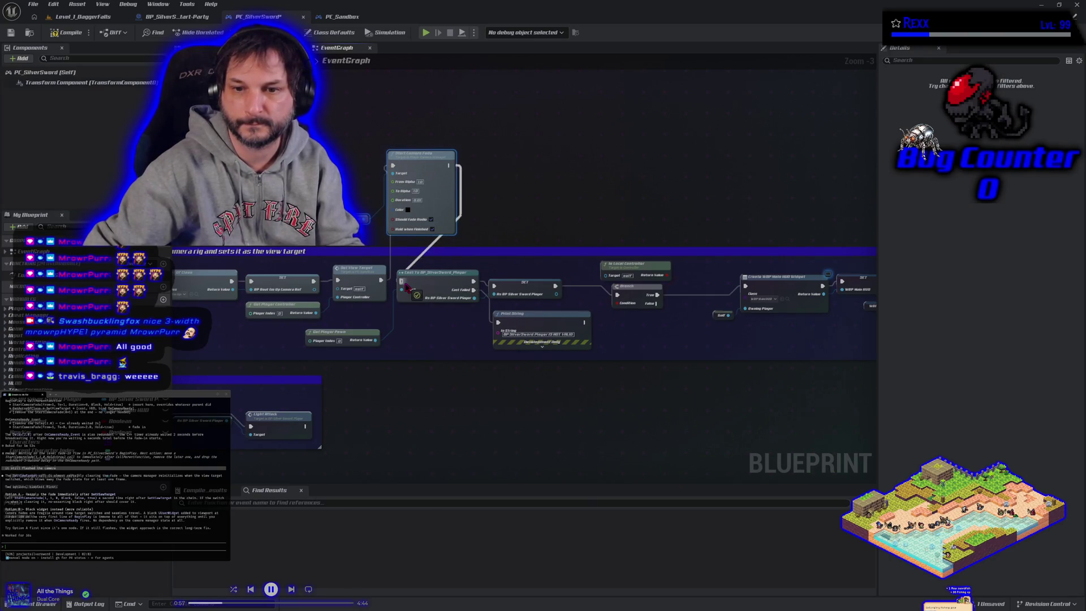
click(10, 34)
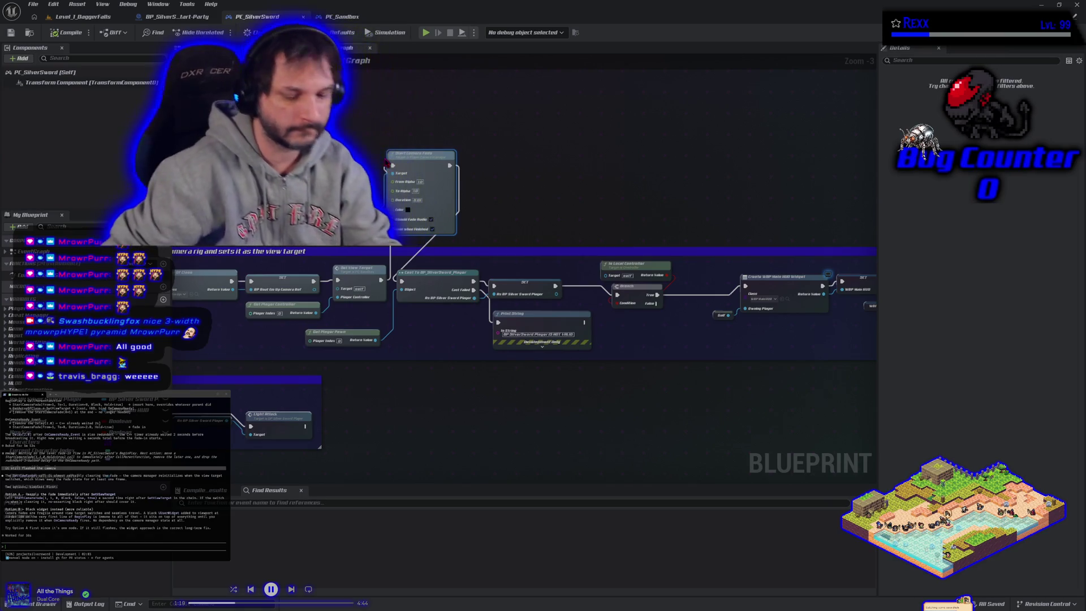
click(80, 16)
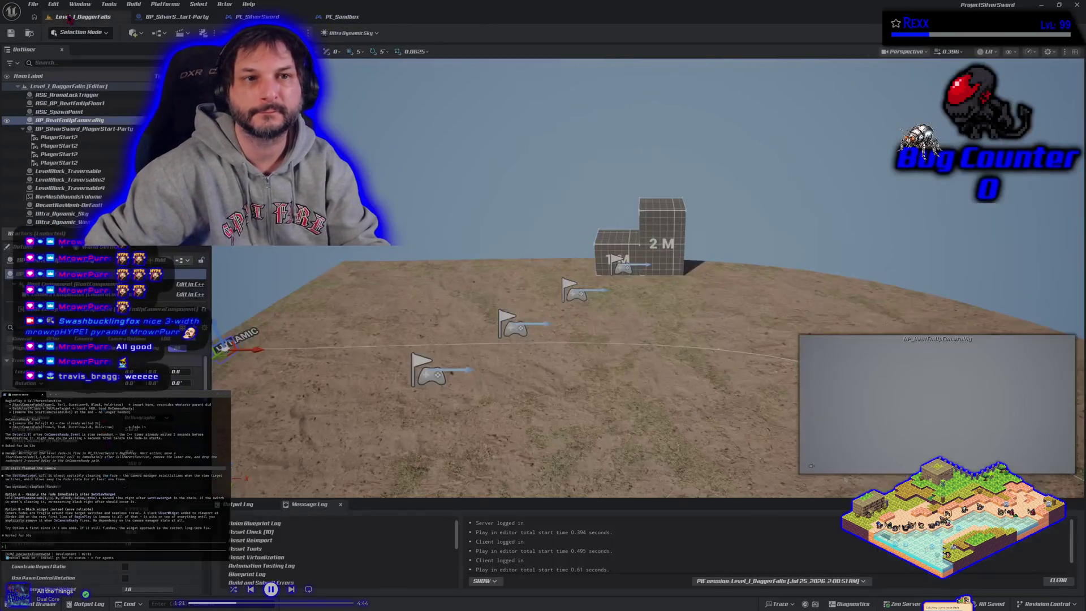
Run and stop another multiplayer play test, then go back to the PC_SilverSword event graph.
key(alt+p)
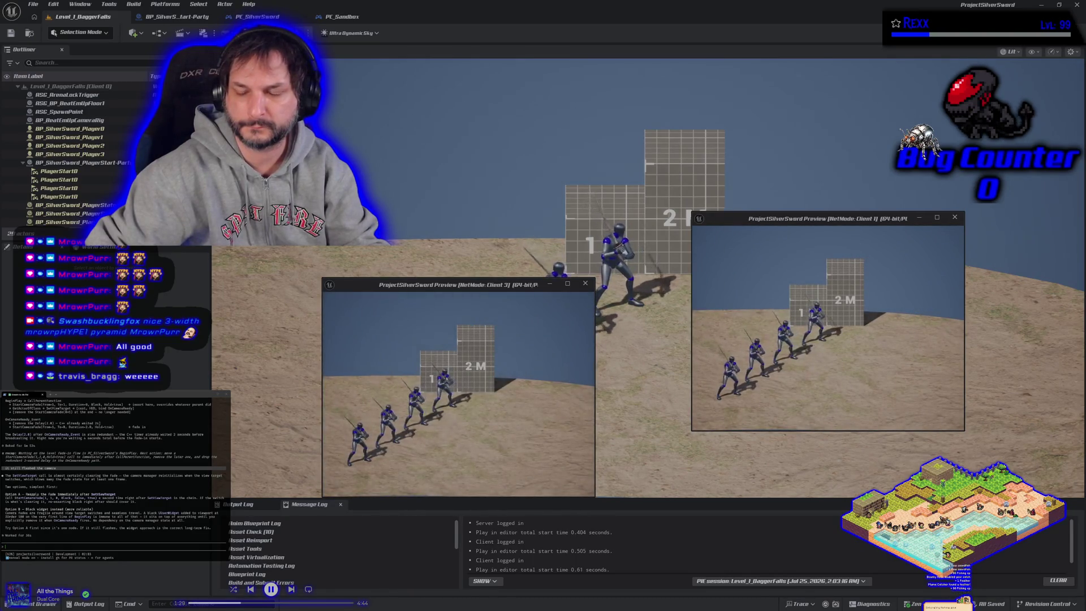
key(alt+Tab)
key(Escape)
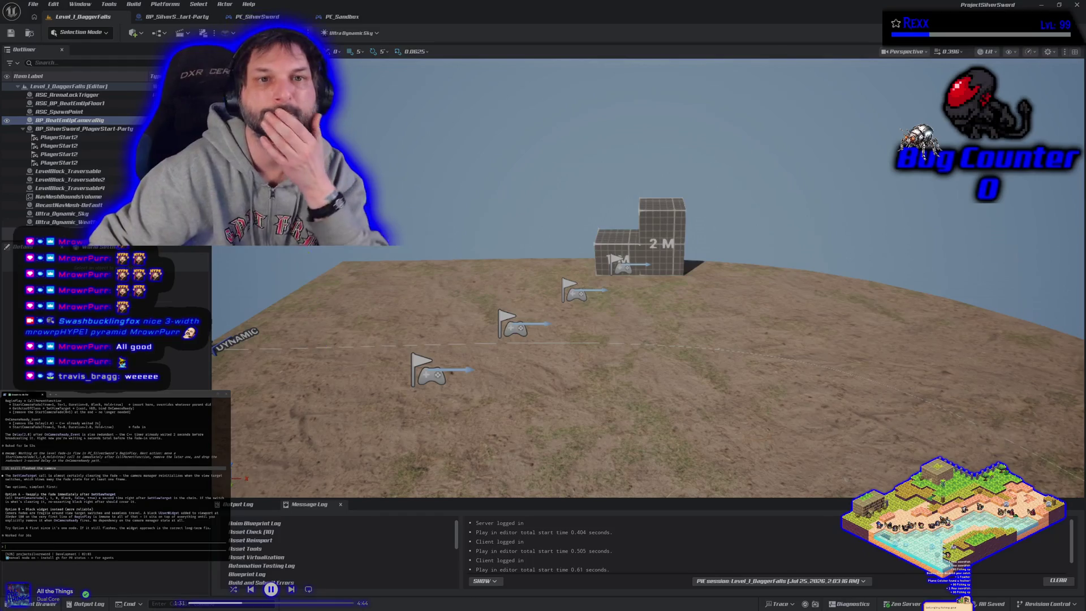
click(192, 17)
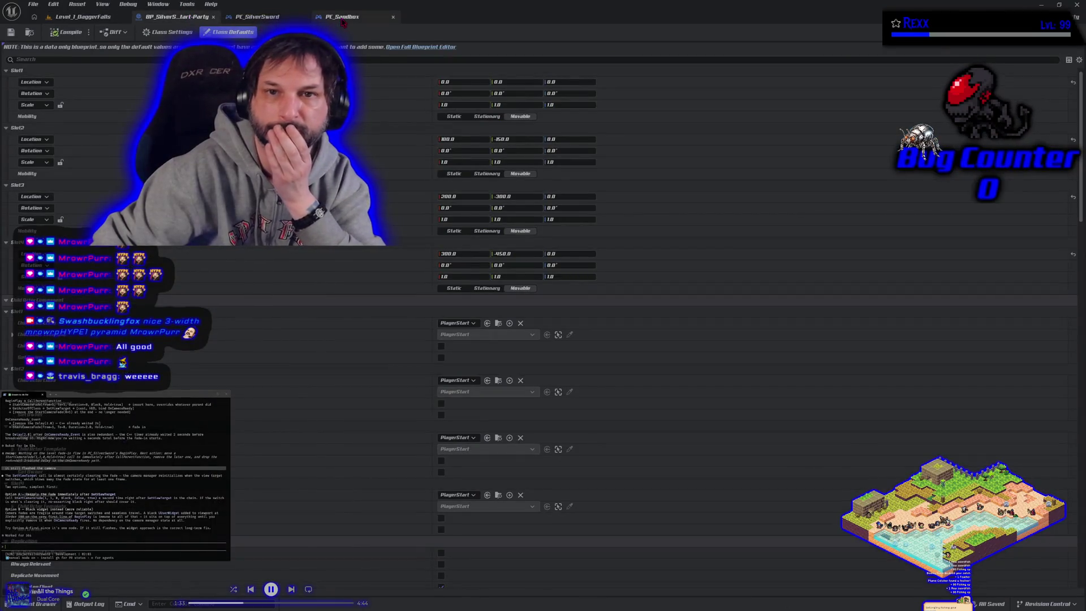
click(248, 21)
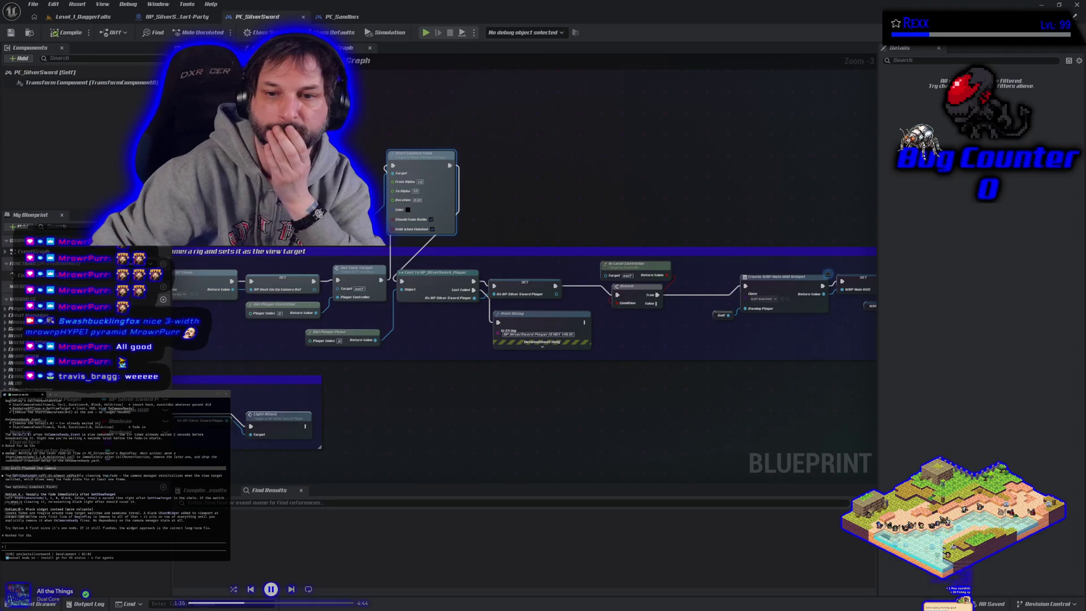
Change the From Alpha value on Start Camera Fade in the view-target chain, then switch to Level_1_DaggerFalls.
drag(395, 429, 249, 323)
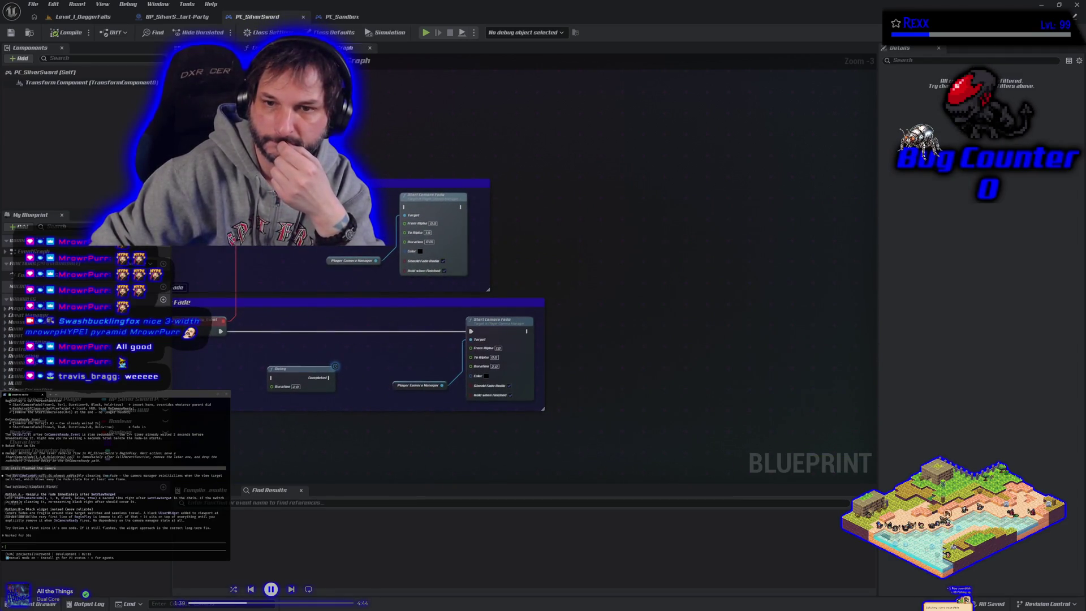
drag(758, 495, 792, 372)
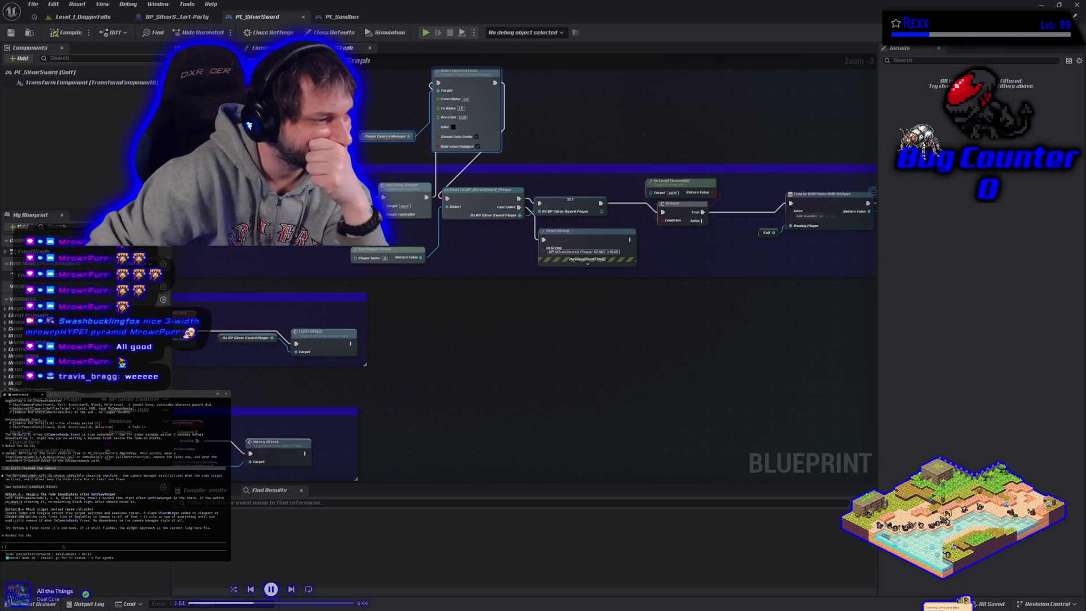
text(weird)
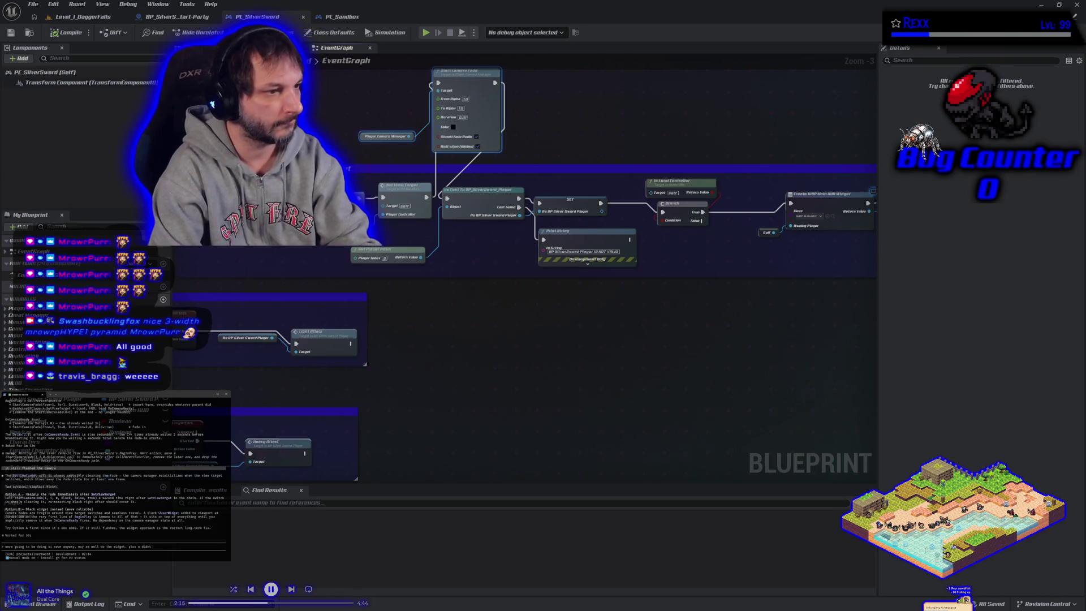
text(work)
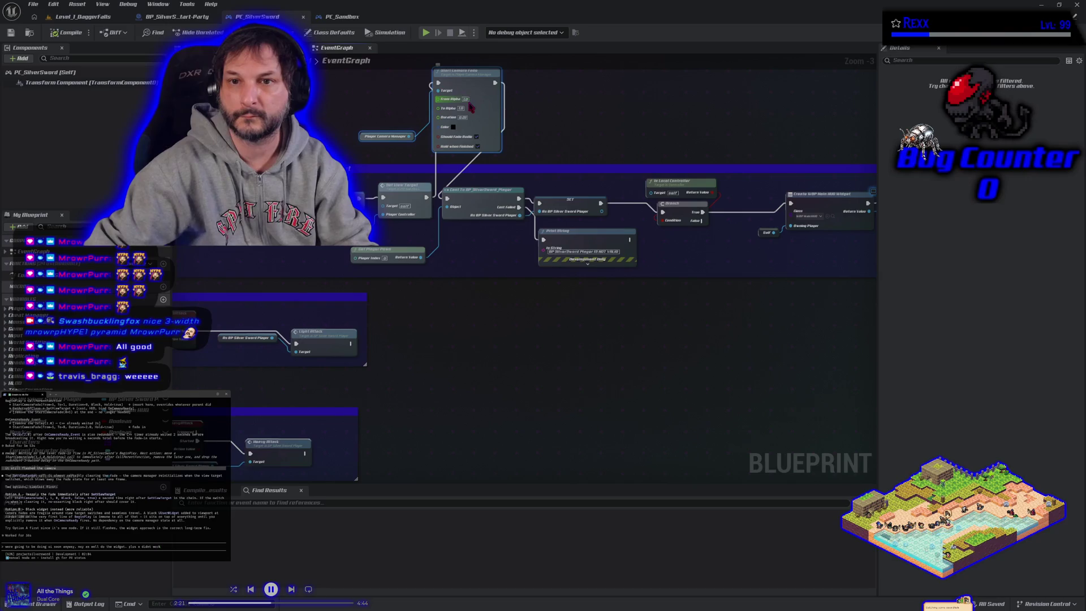
scroll(468, 102, up, 3)
mouse_move(468, 103)
mouse_down()
mouse_move(472, 159)
mouse_move(396, 187)
mouse_move(396, 251)
mouse_up()
mouse_move(716, 312)
mouse_down()
mouse_move(489, 157)
mouse_move(454, 219)
mouse_move(474, 210)
mouse_up()
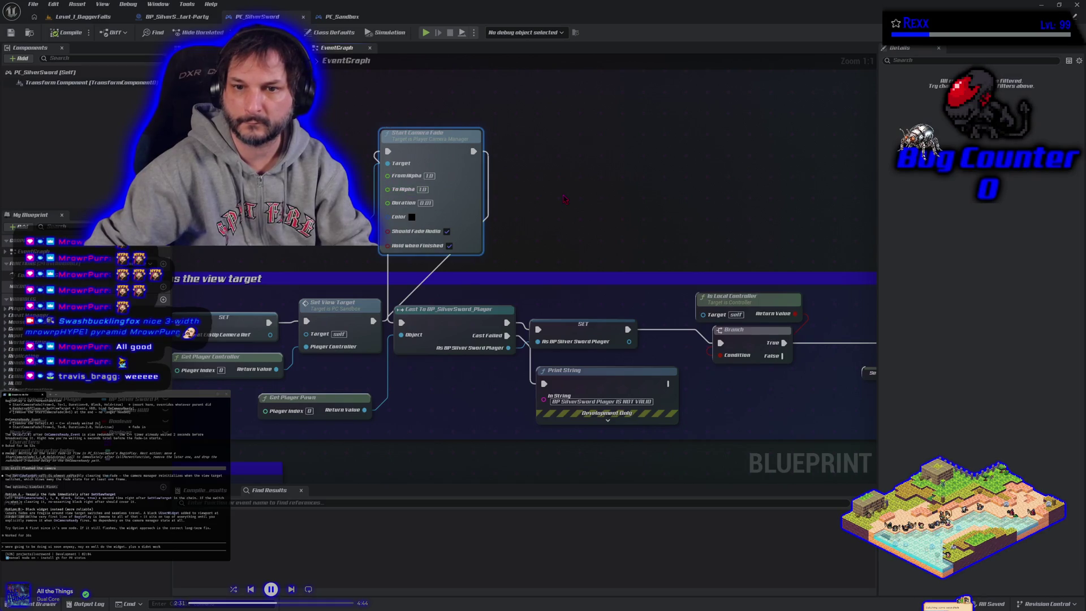
mouse_move(565, 198)
mouse_down()
mouse_move(396, 215)
mouse_move(43, 198)
mouse_up()
mouse_move(122, 215)
mouse_down()
mouse_move(447, 211)
mouse_move(662, 266)
mouse_move(675, 234)
mouse_up()
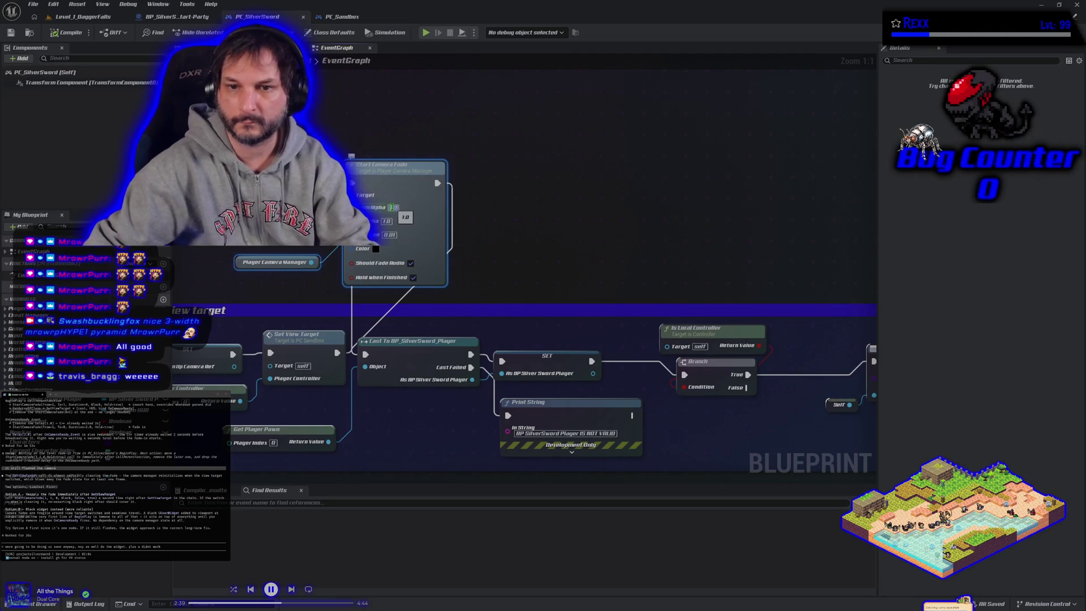
click(456, 175)
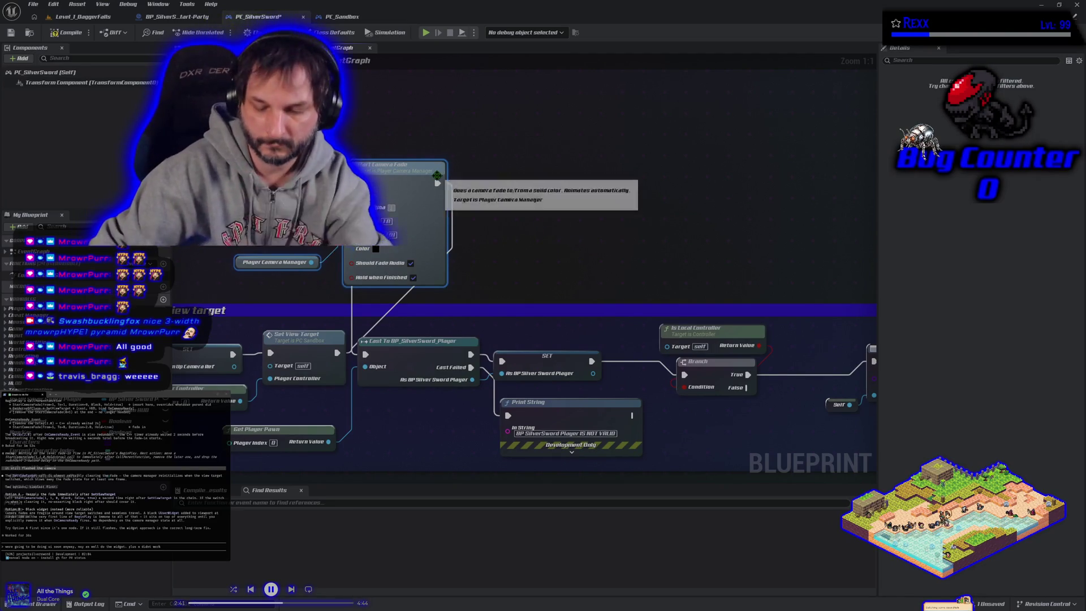
click(547, 141)
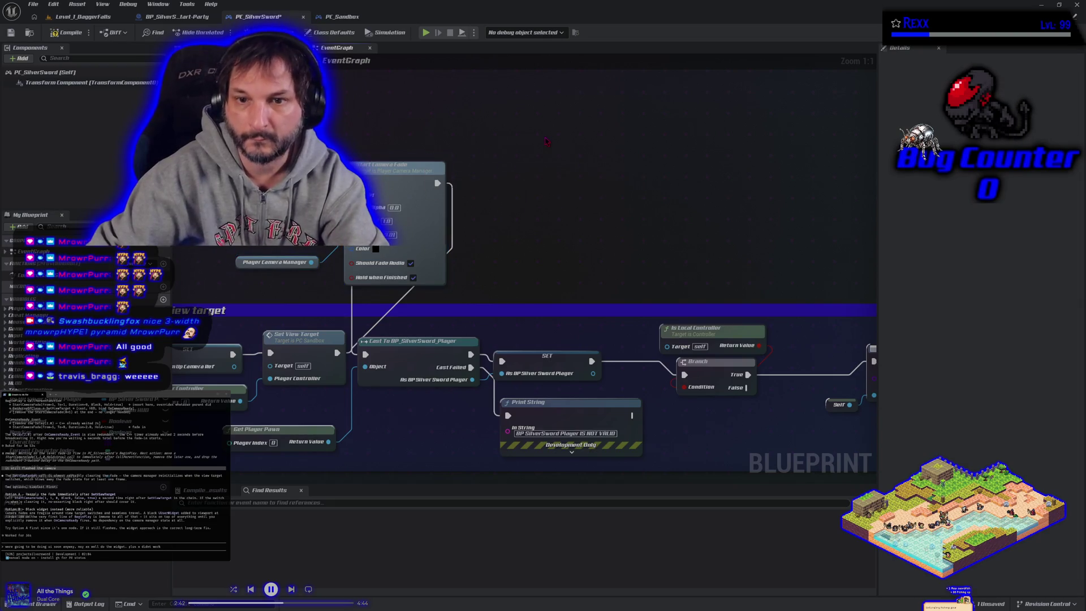
click(79, 17)
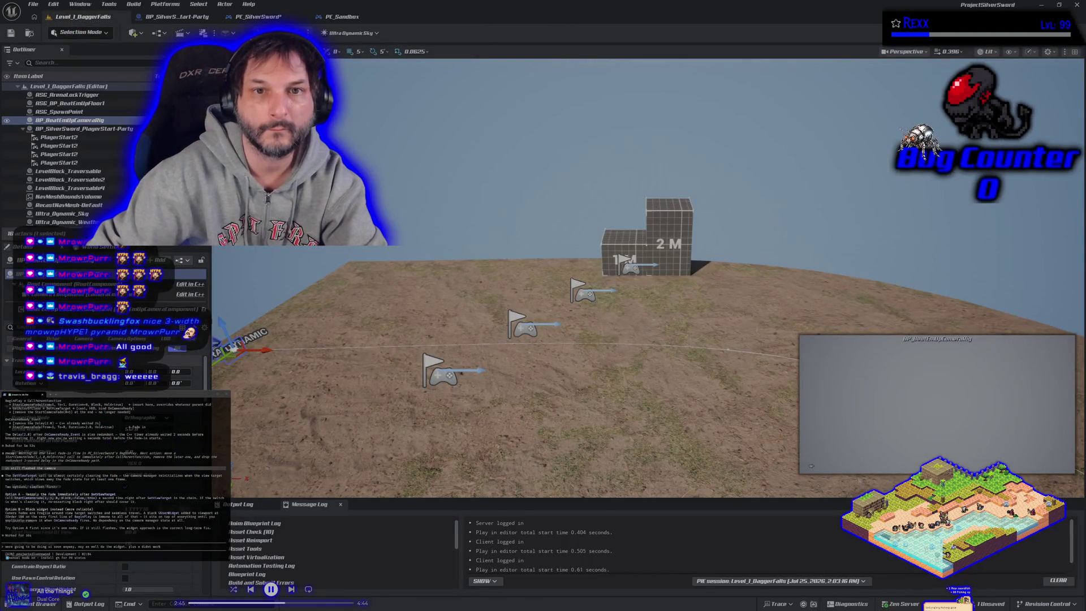
Run and stop a multiplayer play test, then delete Start Camera Fade and its camera-manager getter.
key(alt+p)
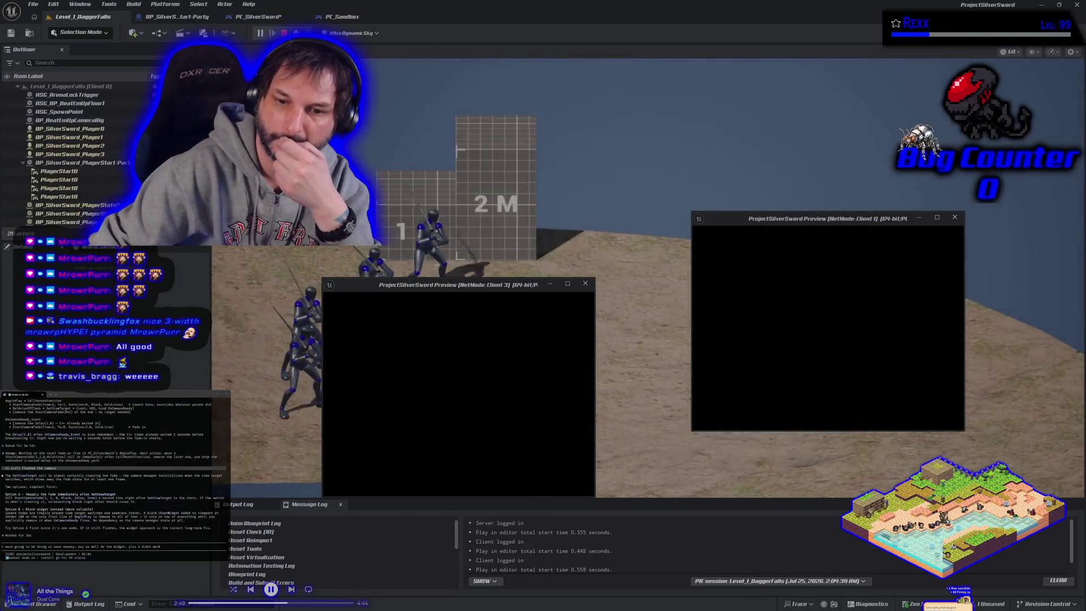
key(Escape)
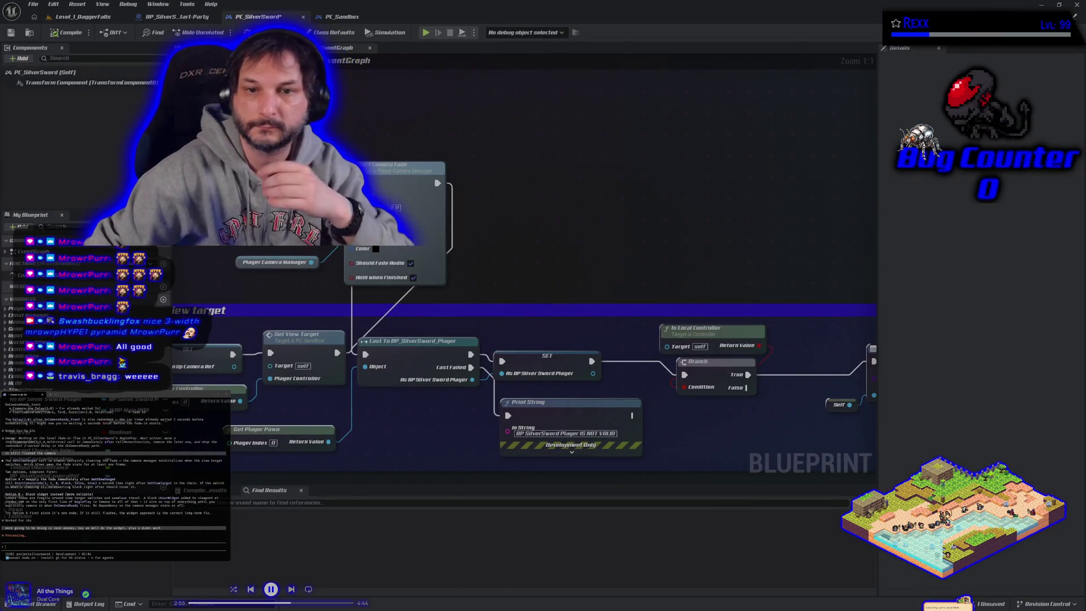
key(Delete)
Wire Set View Target's exec output to the Cast To BP_SilverSword_Player node, then compile and save.
mouse_move(346, 358)
mouse_down()
mouse_move(407, 368)
mouse_move(365, 355)
mouse_up()
key(F7)
key(ctrl+s)
scroll(570, 99, down, 4)
scroll(353, 286, up, 4)
mouse_move(353, 286)
mouse_down()
mouse_move(466, 286)
mouse_move(454, 243)
mouse_move(367, 294)
mouse_move(384, 317)
mouse_move(385, 293)
mouse_move(288, 277)
mouse_move(63, 263)
mouse_up()
drag(638, 227, 446, 226)
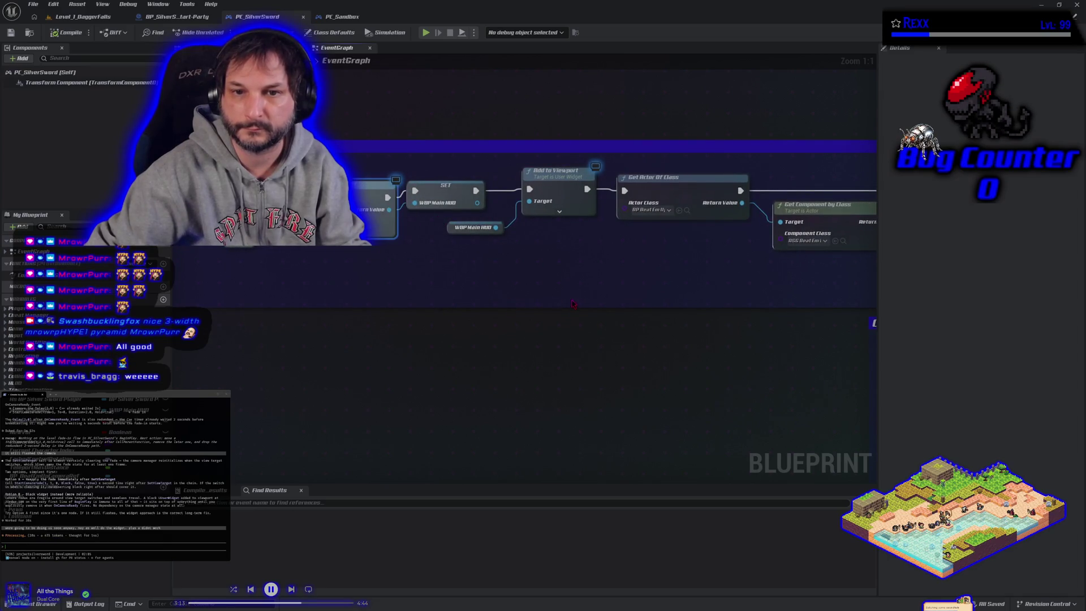
mouse_move(581, 290)
mouse_down()
mouse_move(456, 411)
mouse_move(260, 339)
mouse_move(485, 429)
mouse_move(730, 430)
mouse_move(773, 400)
mouse_move(326, 337)
mouse_up()
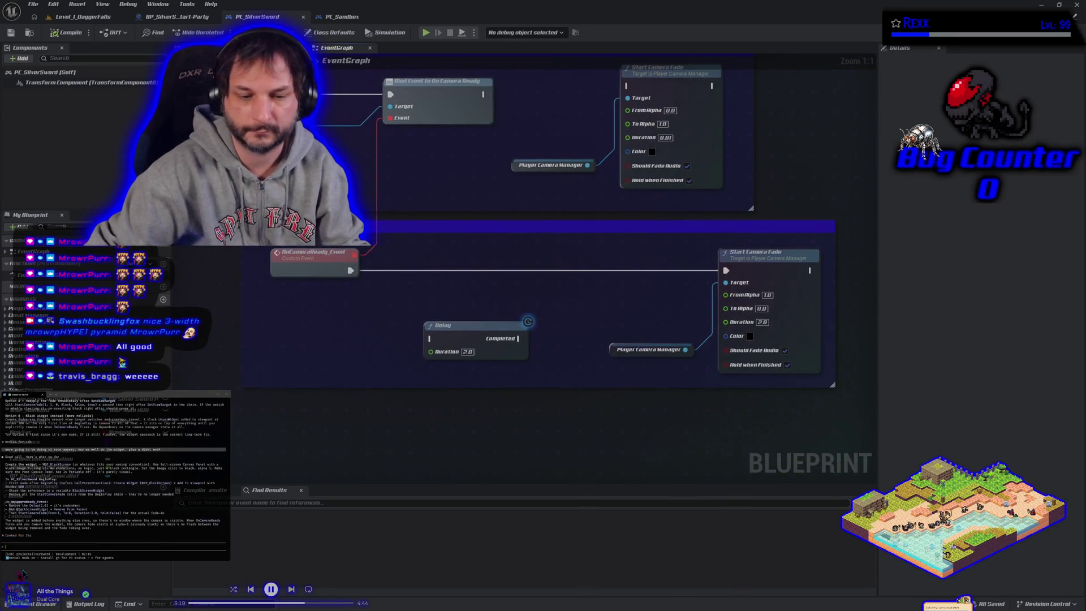
Open the WBP_MainHUD widget from the Content Drawer's UI > MainHUD folder.
click(42, 604)
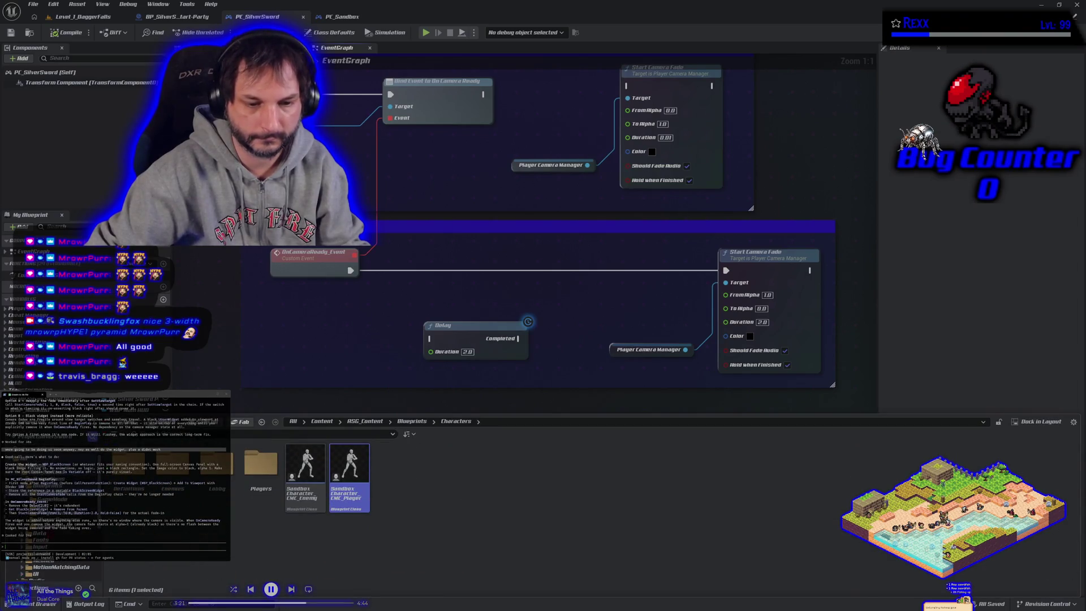
scroll(57, 543, down, 3)
click(35, 547)
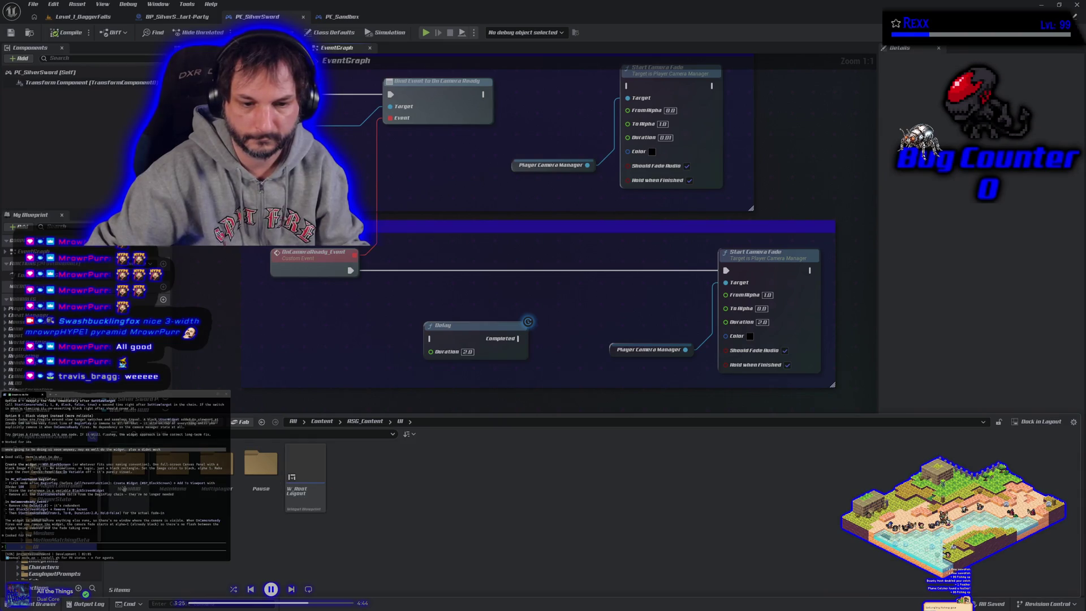
double_click(125, 487)
click(123, 488)
double_click(124, 488)
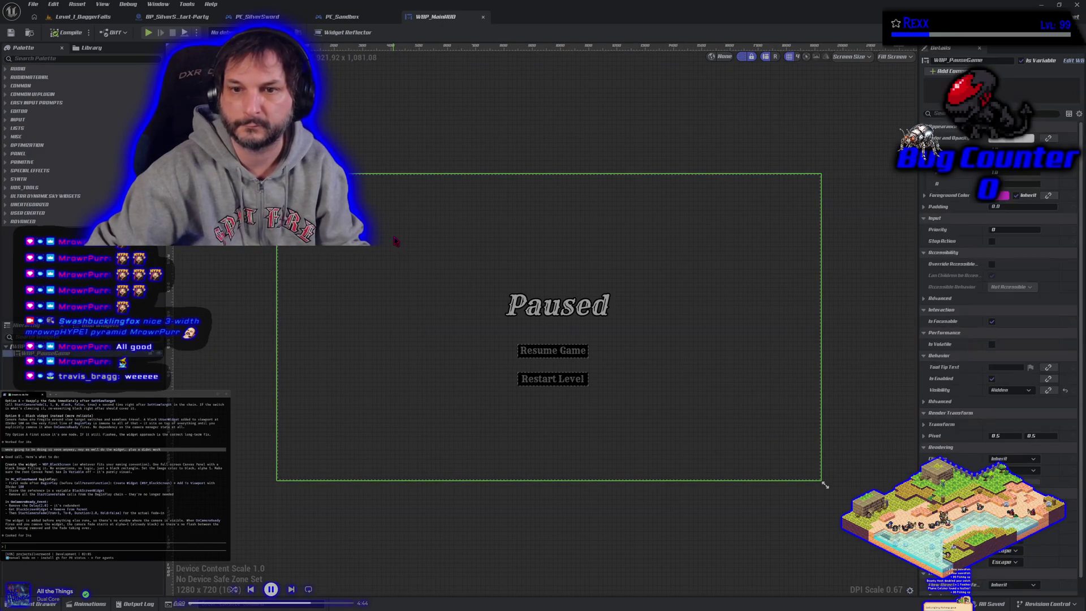
Look over Level_1_DaggerFalls and WBP_MainHUD, ending on BP_SilverSword_PlayerStart-Party's class defaults.
click(79, 16)
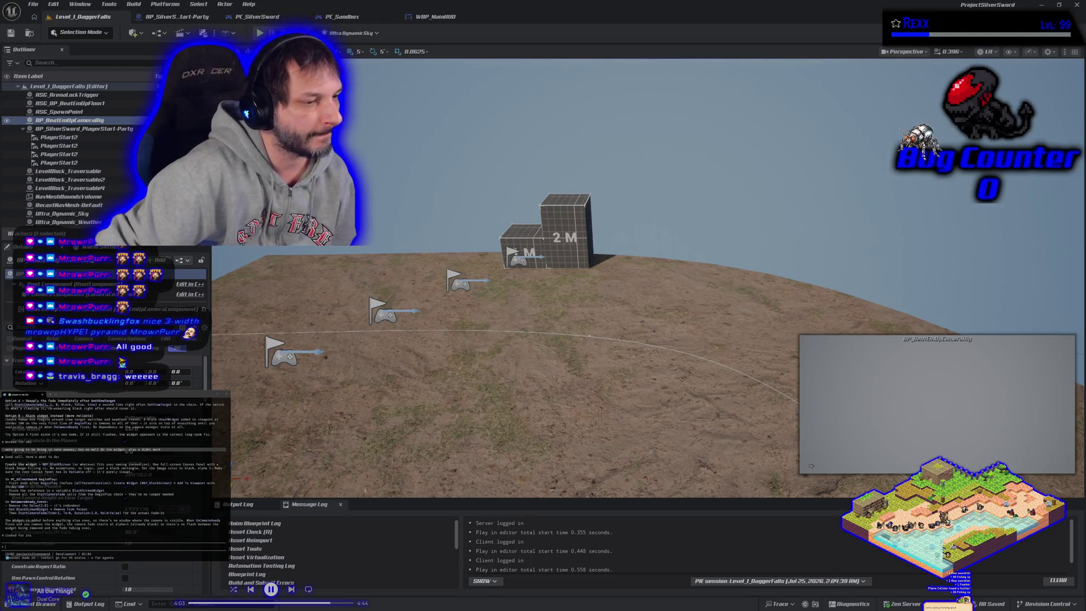
click(429, 17)
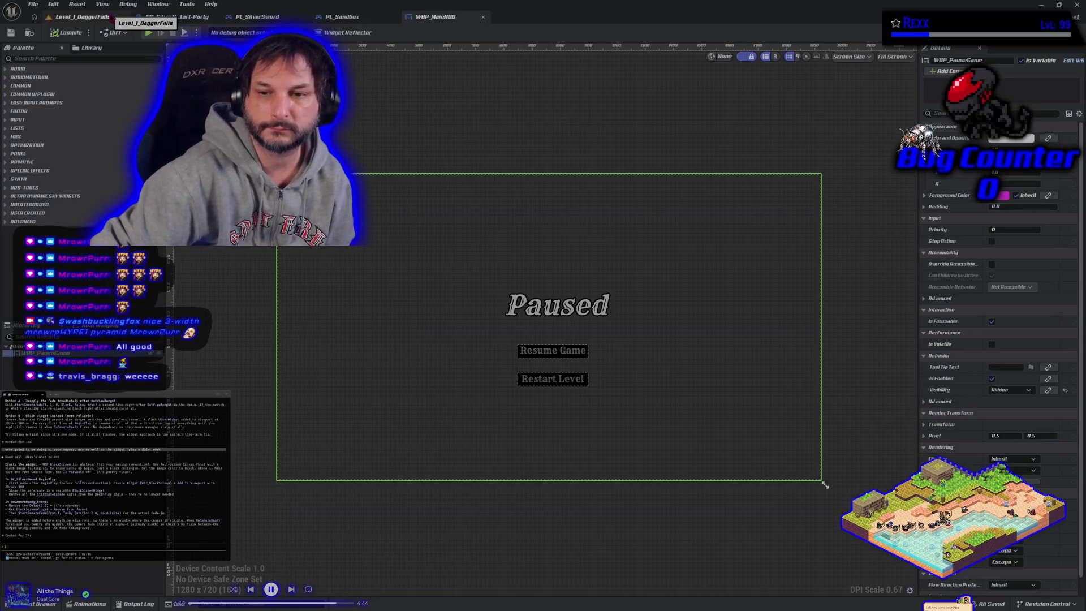
click(170, 16)
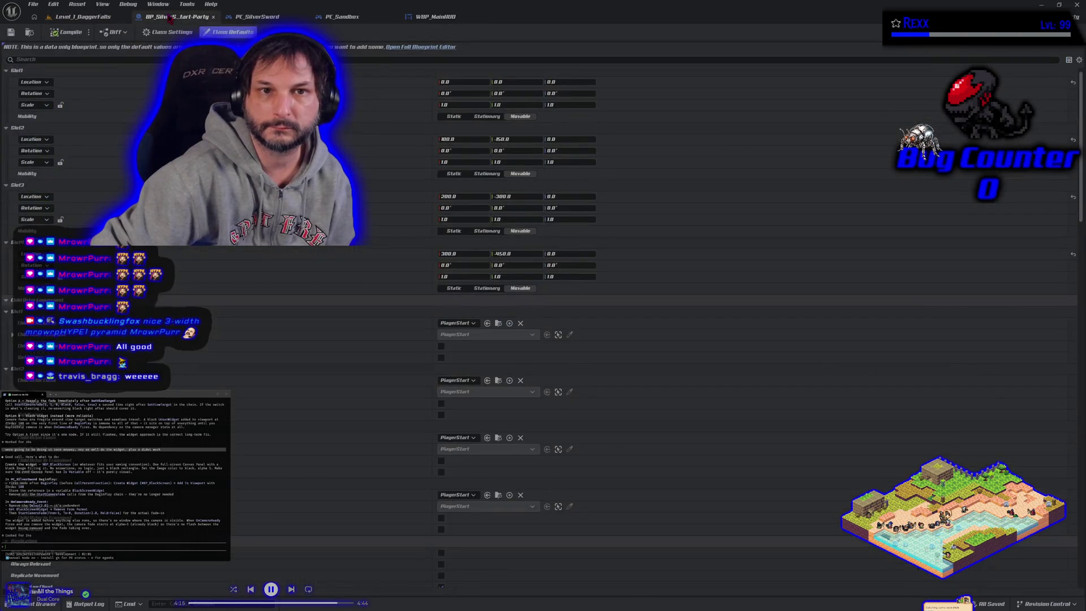
In PC_SilverSword, delete the Delay node and both Start Camera Fade nodes with their getters.
click(106, 17)
click(272, 17)
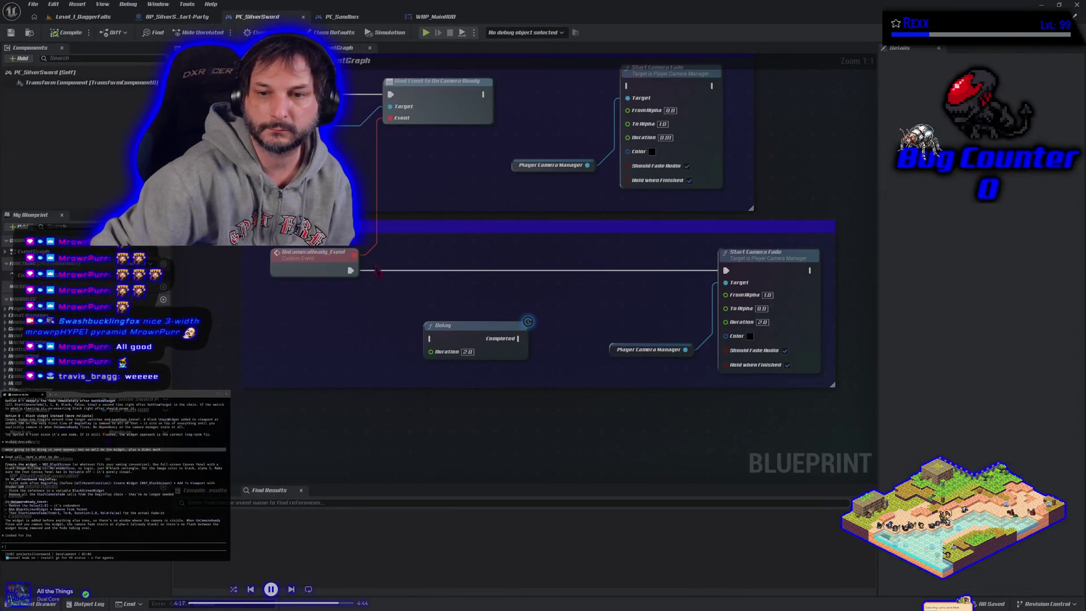
click(459, 340)
key(Delete)
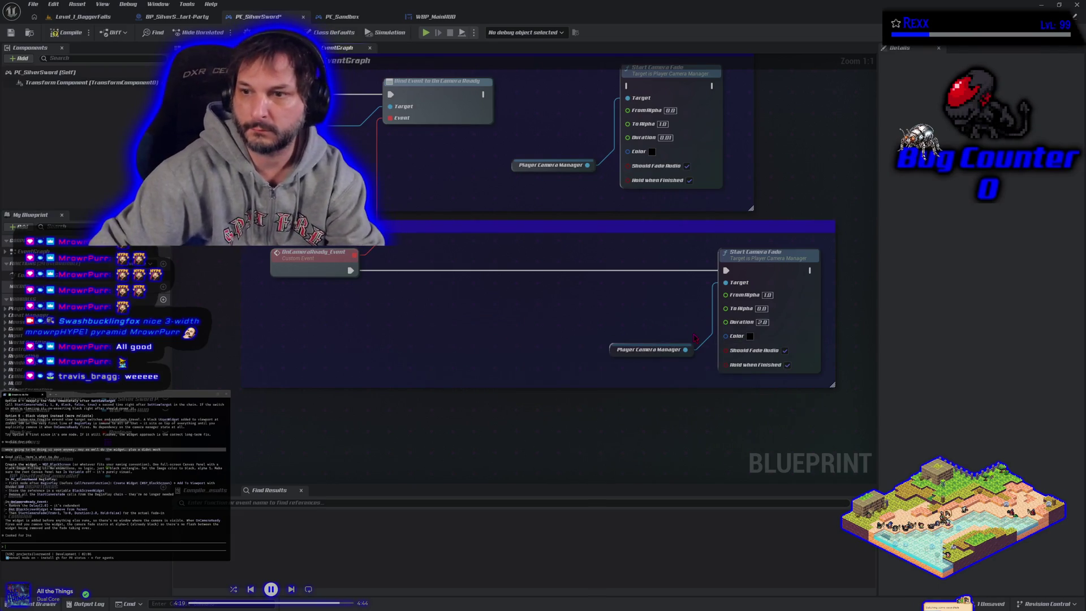
drag(616, 309, 647, 372)
drag(655, 235, 657, 236)
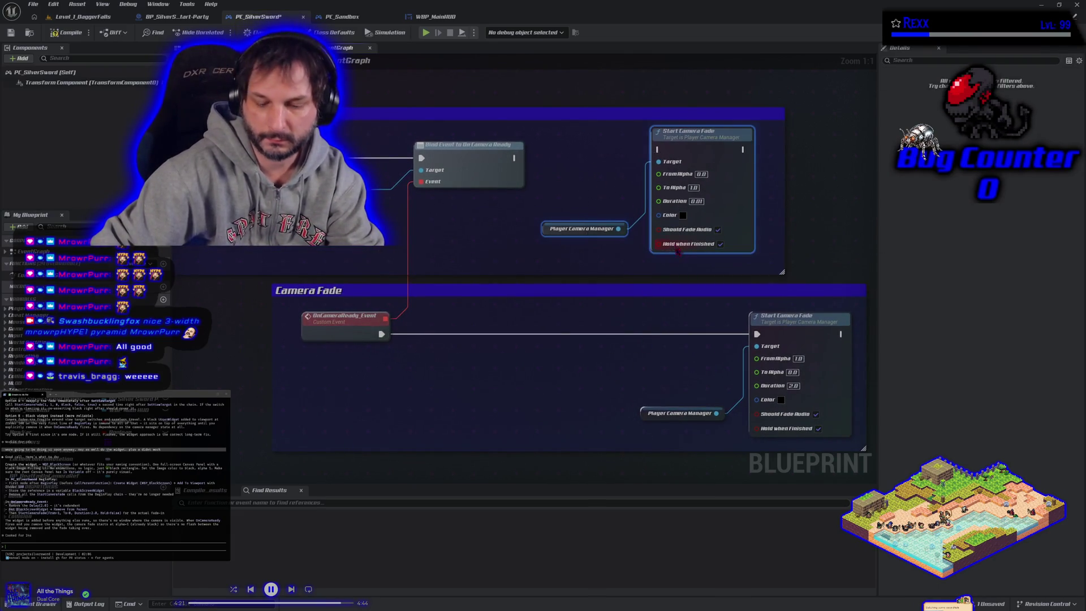
key(Delete)
drag(683, 315, 761, 420)
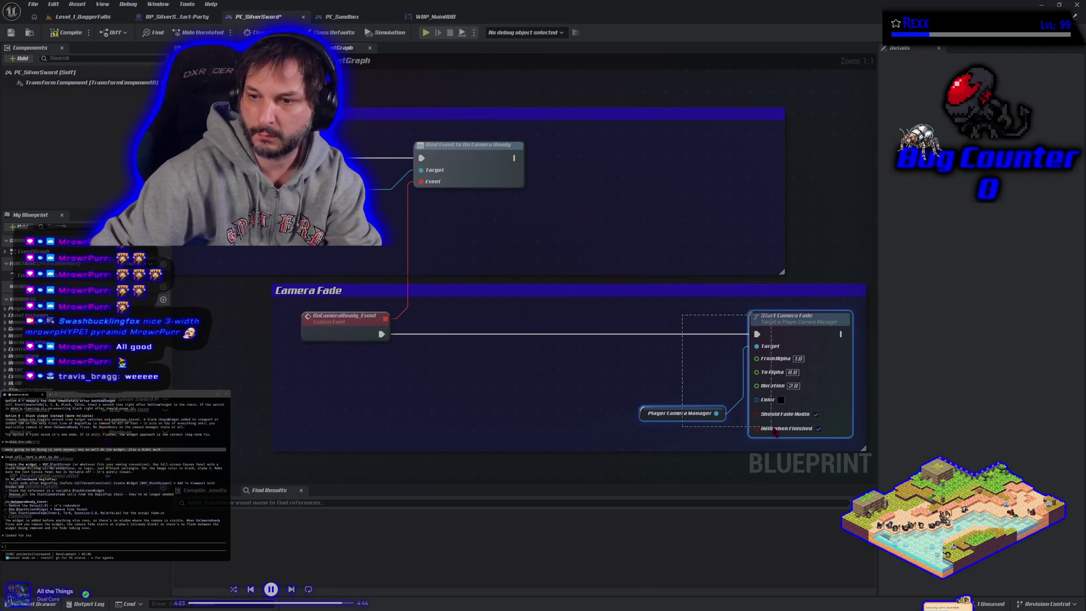
key(Delete)
Compile and save PC_SilverSword, then switch to Level_1_DaggerFalls for a play test.
click(63, 32)
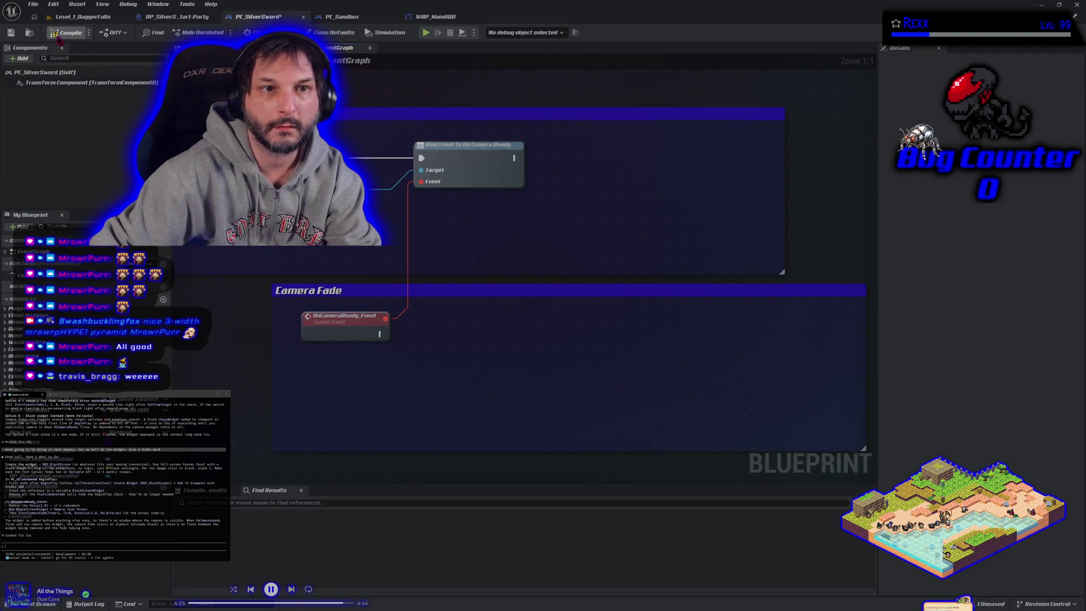
click(10, 32)
click(85, 16)
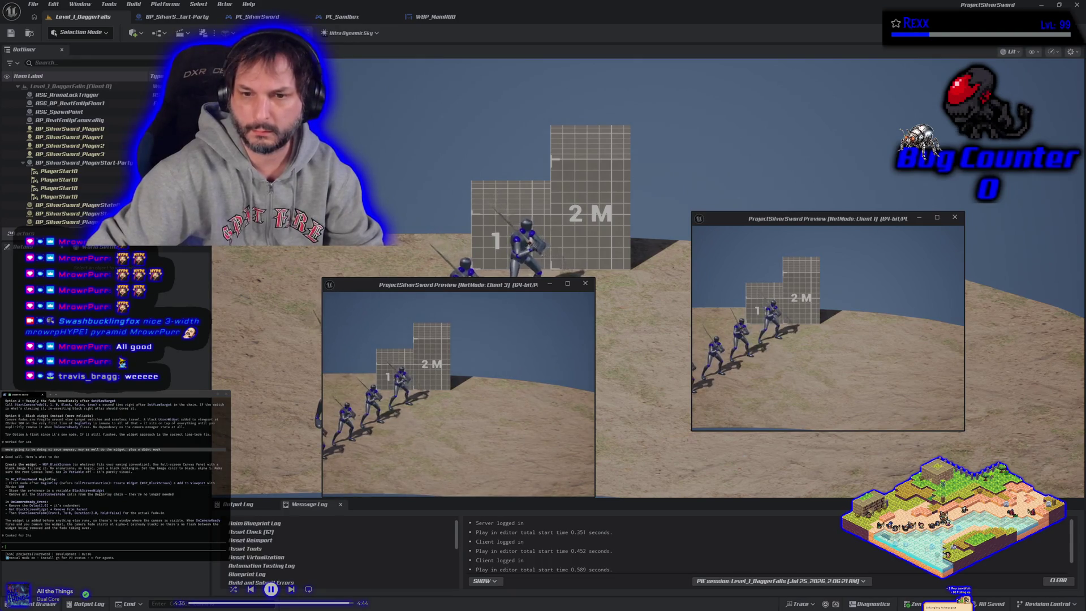
Stop the play session and review PC_SilverSword's remaining view-target chain and attack input events.
key(Escape)
click(257, 17)
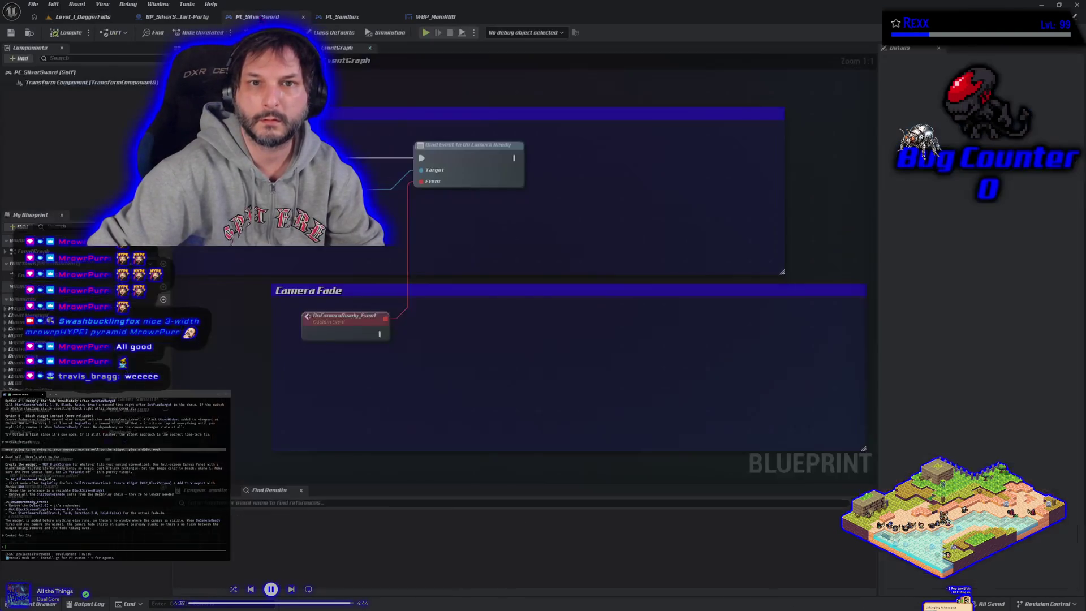
drag(362, 314, 645, 318)
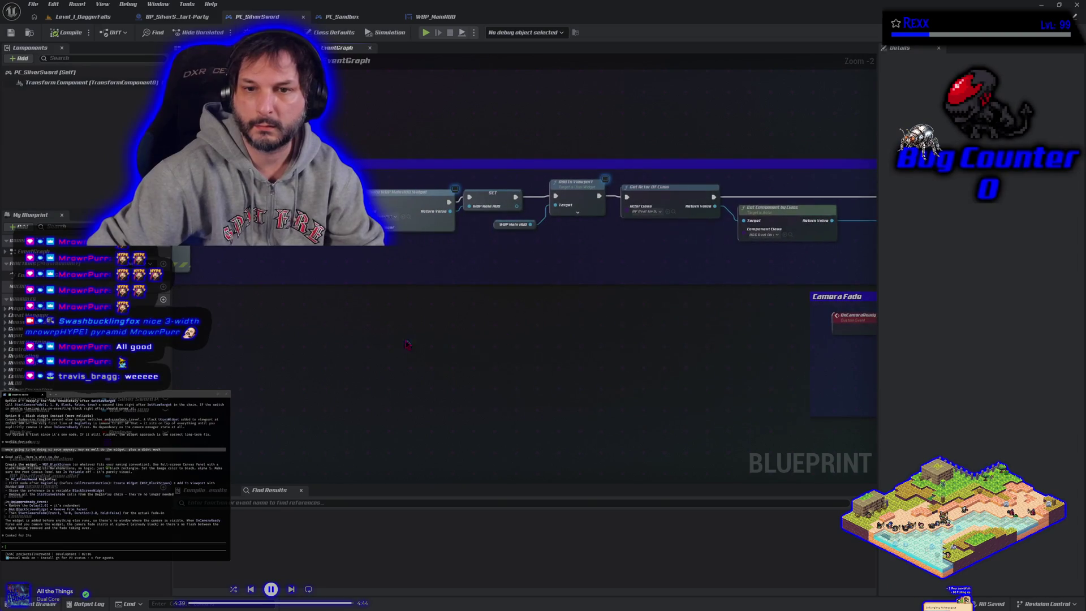
drag(306, 347, 654, 334)
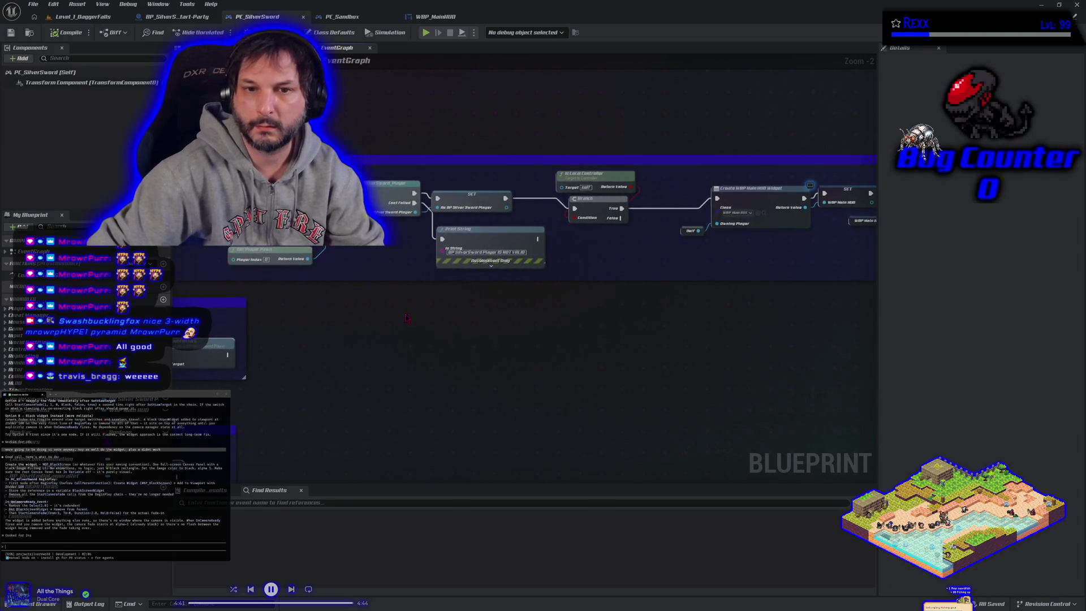
drag(509, 265, 591, 273)
scroll(572, 354, down, 1)
mouse_move(572, 354)
mouse_down()
mouse_move(588, 211)
mouse_move(553, 303)
mouse_move(427, 424)
mouse_move(434, 357)
mouse_move(473, 336)
mouse_up()
scroll(429, 407, down, 2)
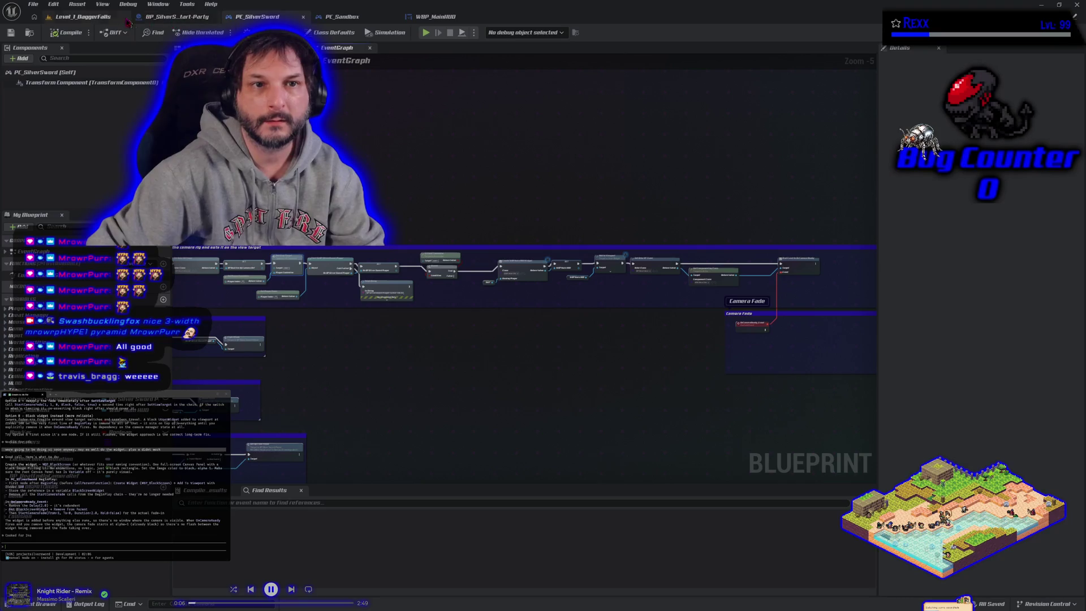
Return to Level_1_DaggerFalls and tilt the viewport from the ground up to the sky.
click(105, 17)
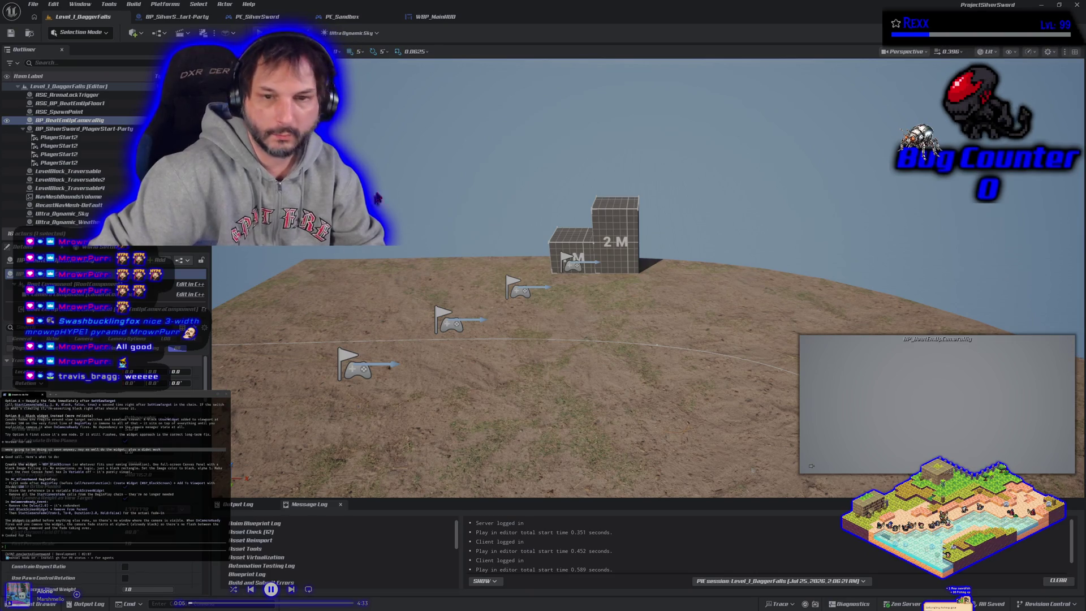
drag(579, 316, 554, 362)
click(583, 319)
drag(582, 319, 387, 116)
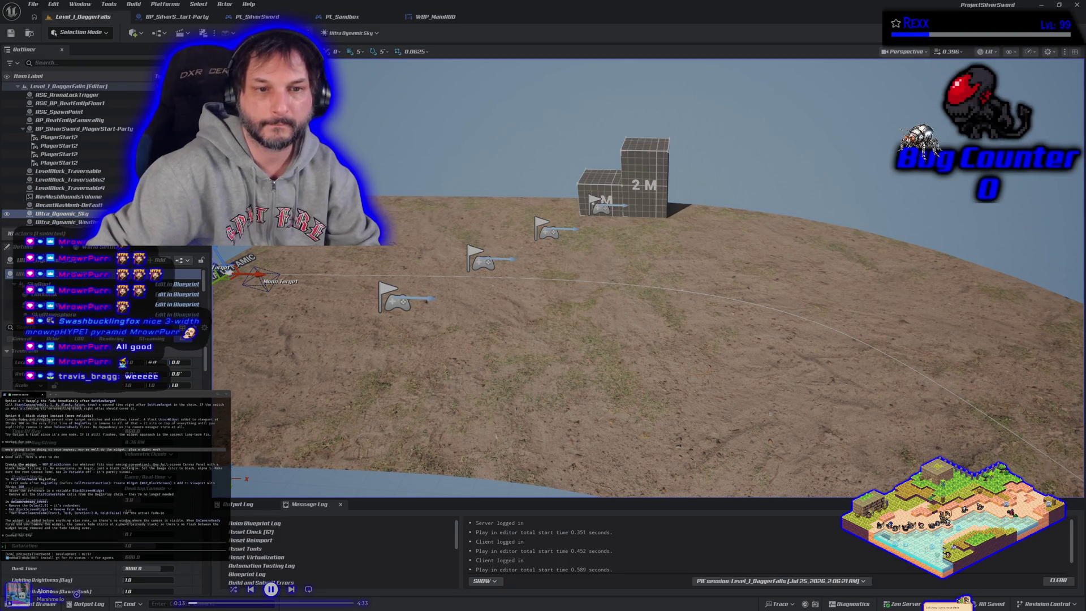
key(Escape)
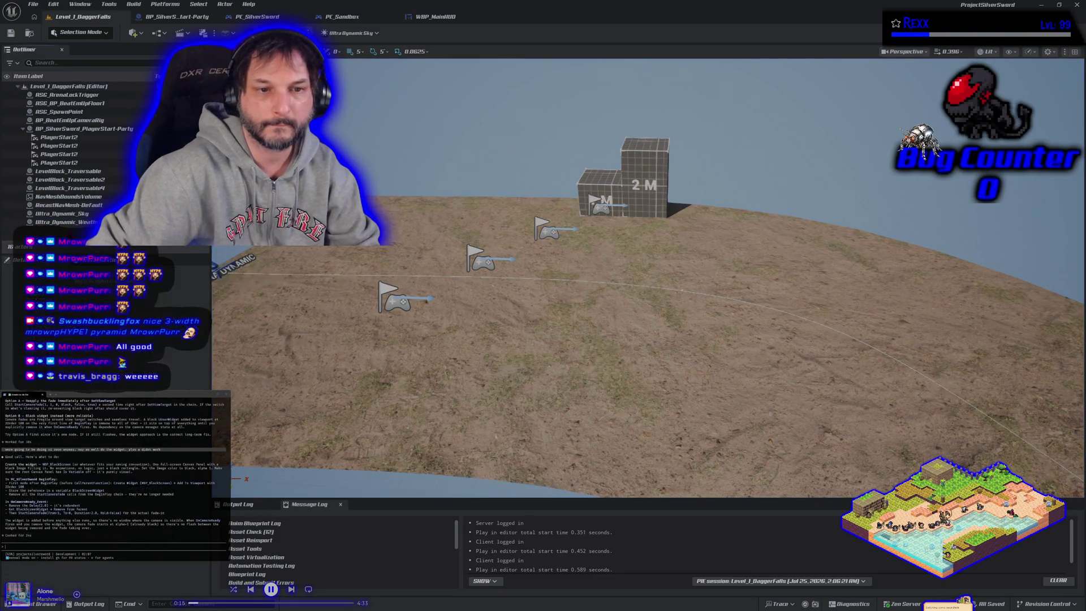